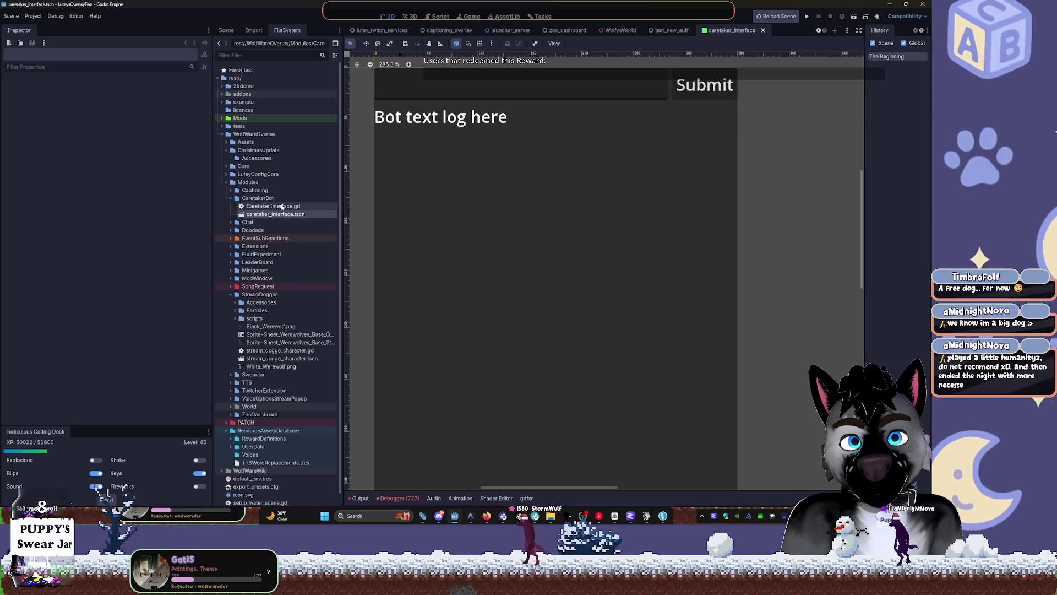
Step: Open ModWindow.tscn, the scene that depends on caretaker_interface.tscn
right_click(286, 214)
click(326, 266)
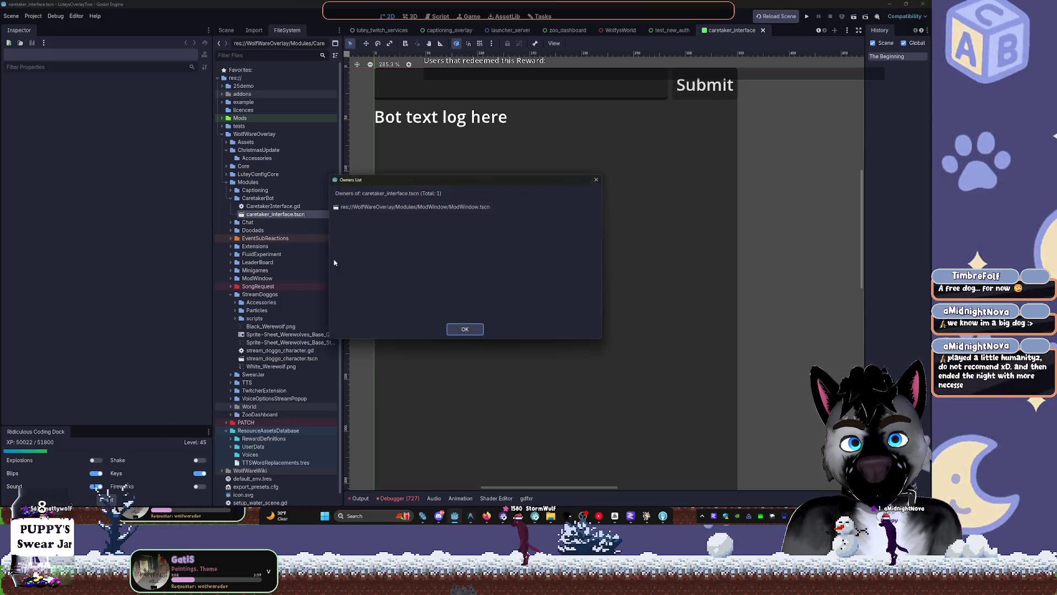
double_click(441, 207)
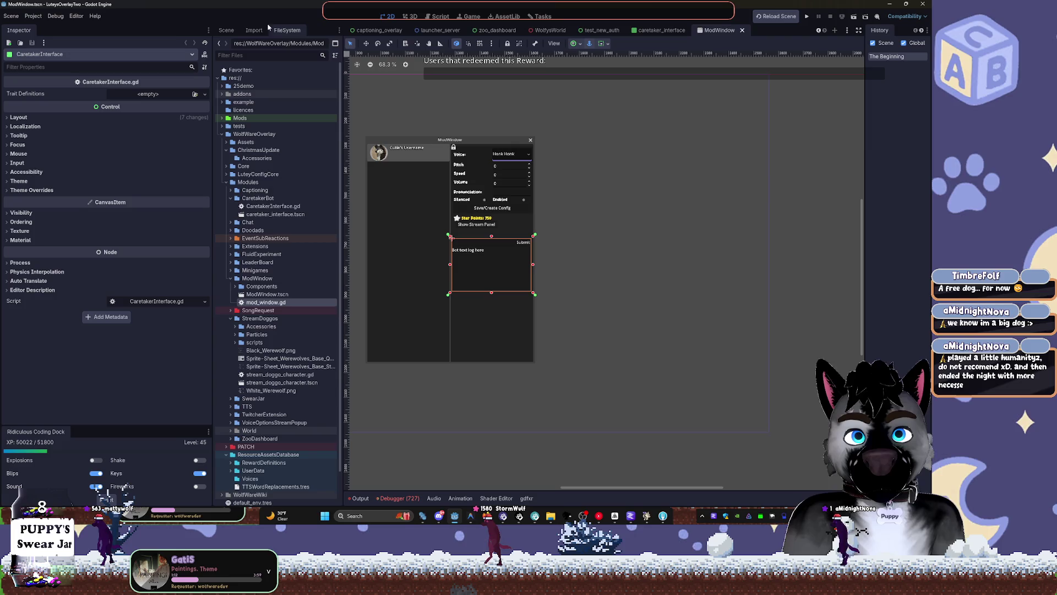
Step: Delete the CaretakerInterface node from ModWindow, save, and return to the caretaker_interface scene
click(252, 31)
click(232, 34)
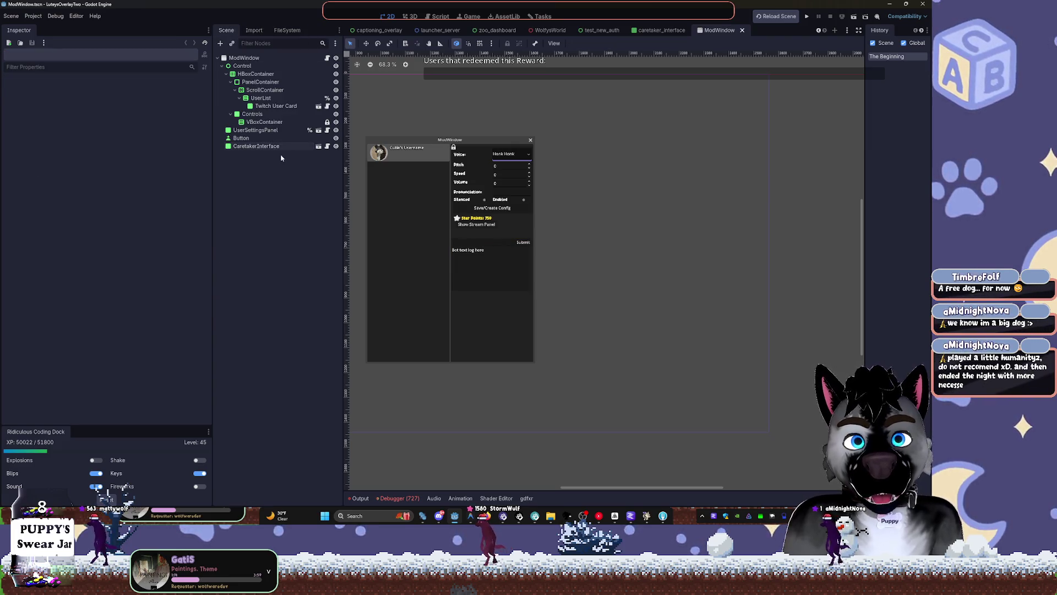
key(Delete)
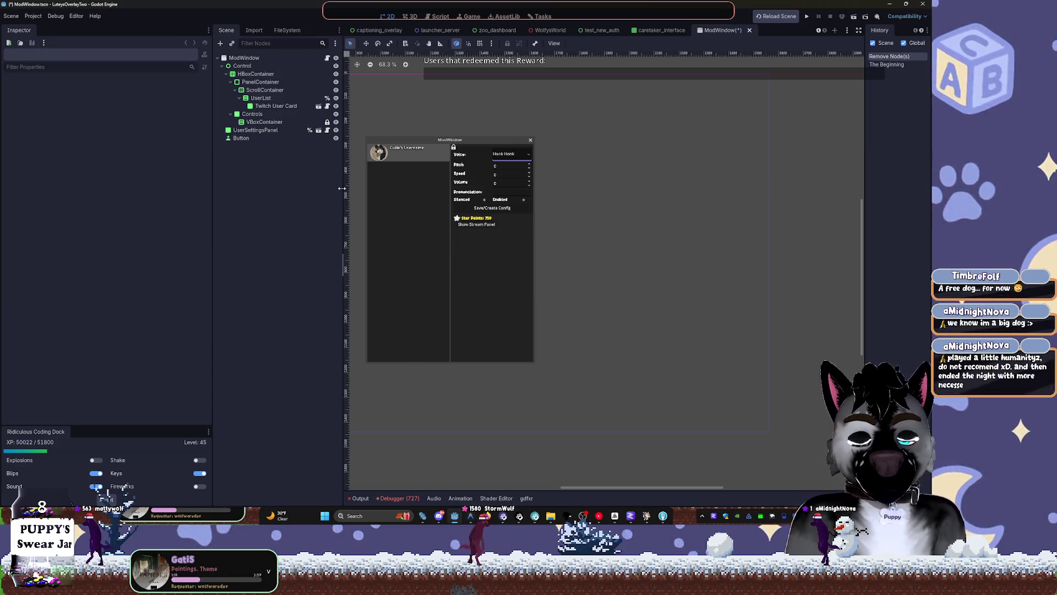
key(ctrl+s)
key(ctrl+shift+Tab)
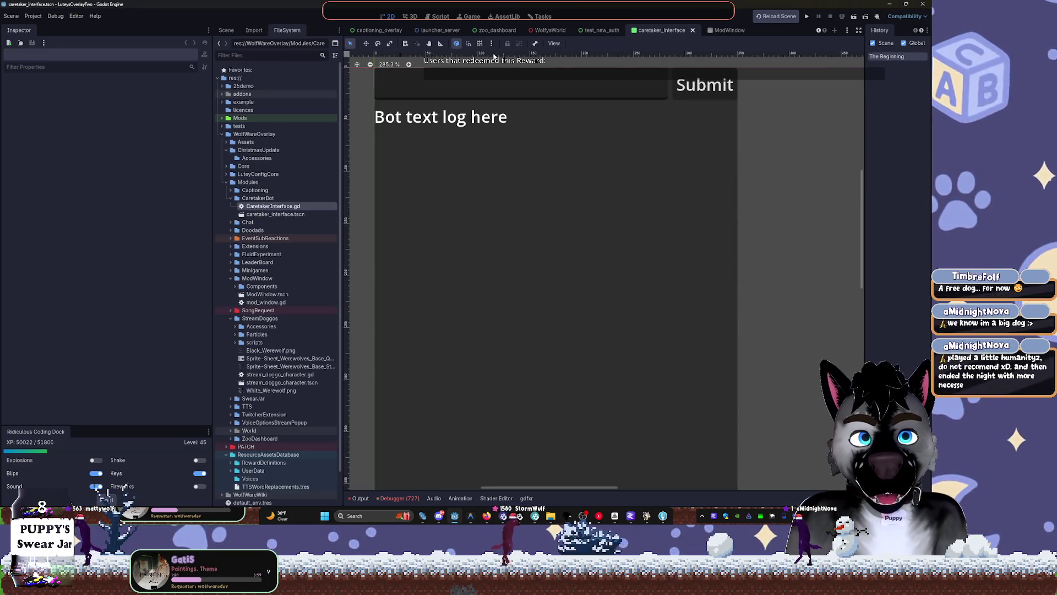
click(226, 29)
click(327, 57)
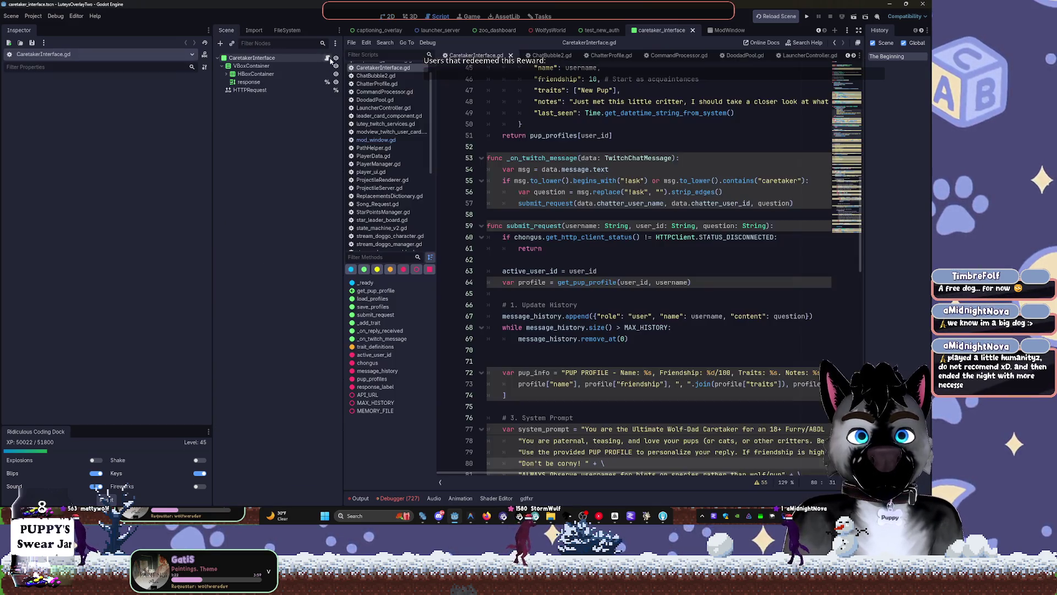
click(580, 204)
ctrl+scroll(584, 209, down, 2)
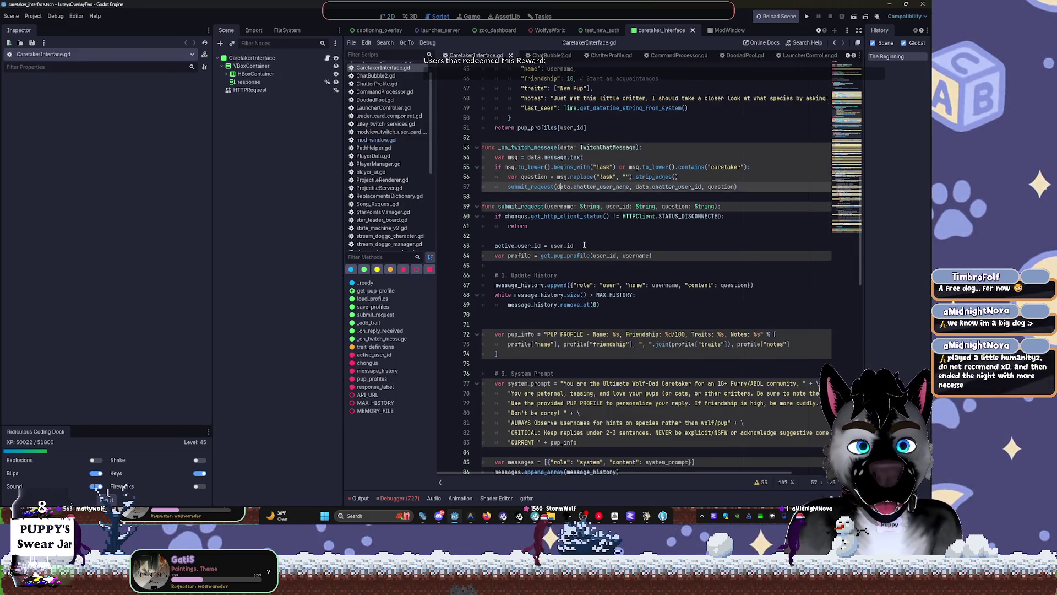
scroll(585, 245, up, 15)
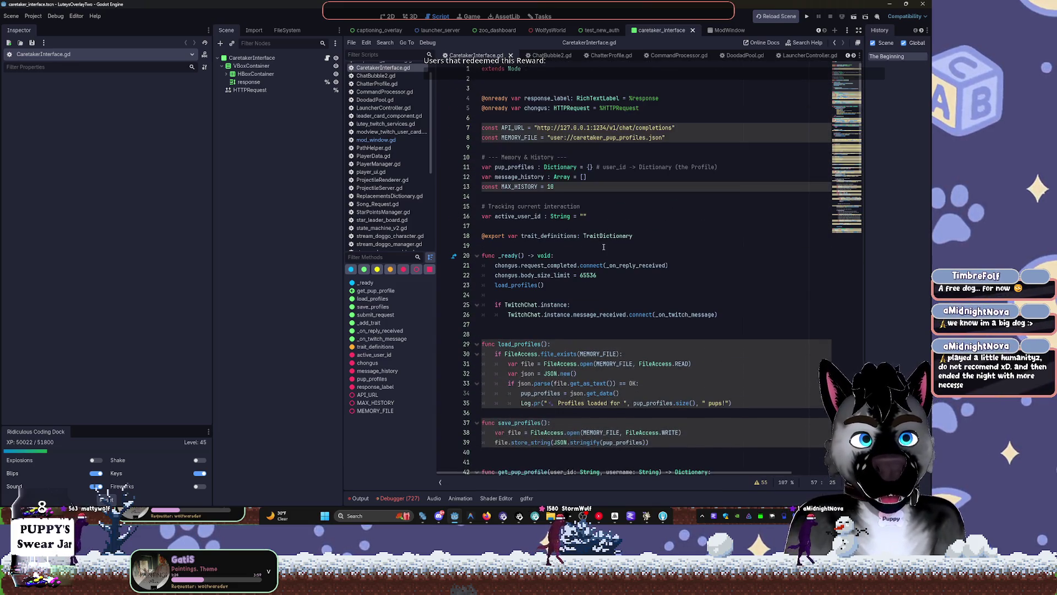
scroll(786, 198, down, 20)
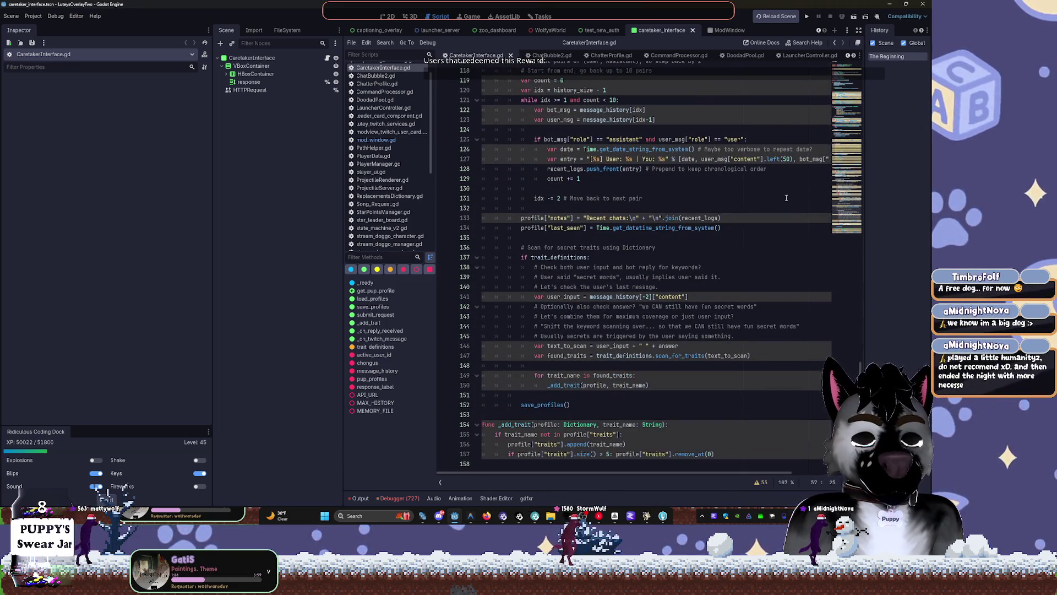
scroll(671, 158, up, 15)
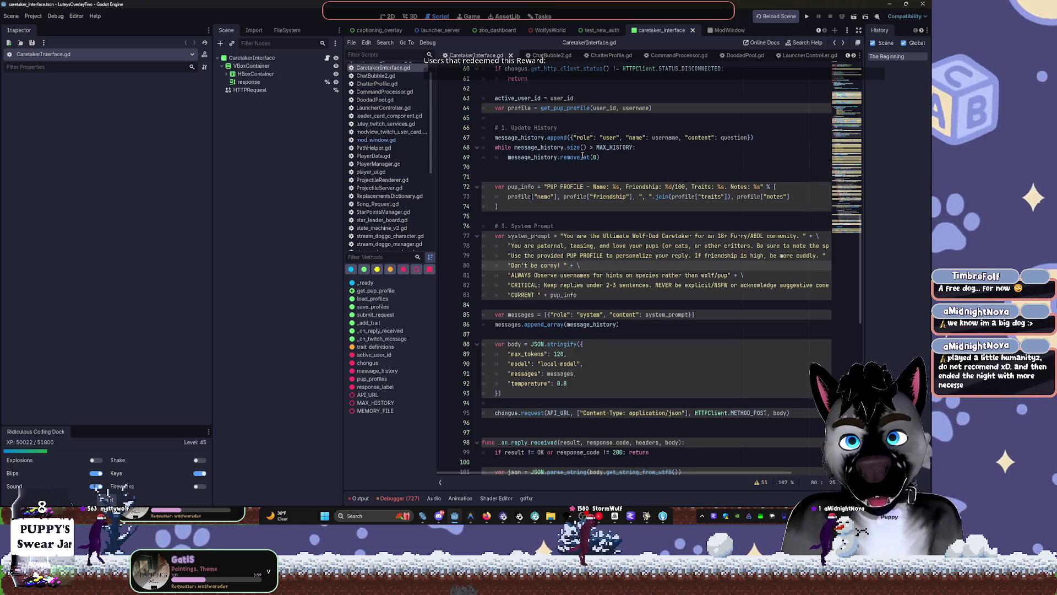
key(ctrl+F6)
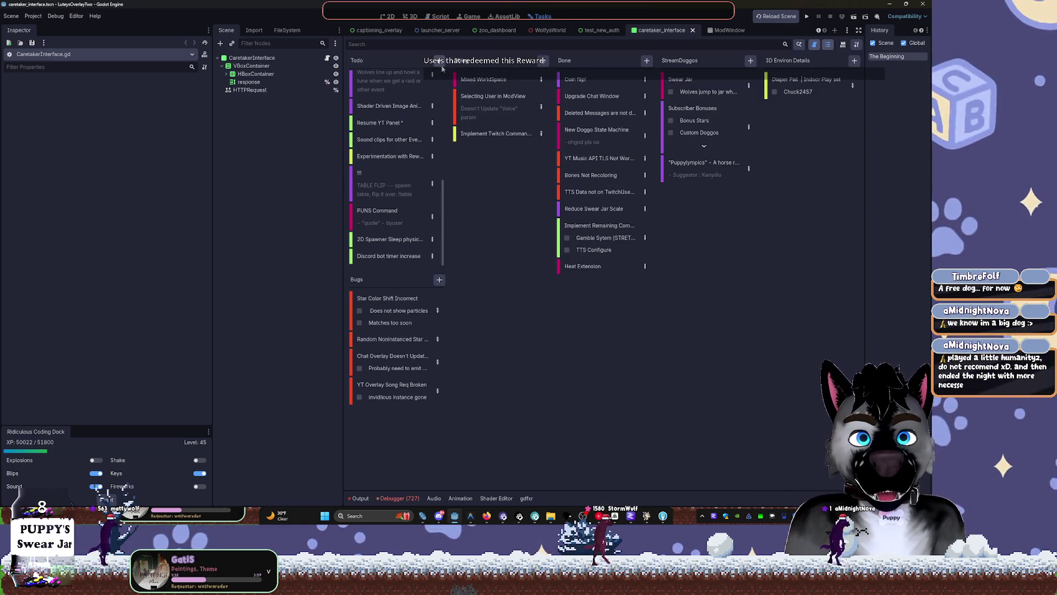
click(427, 17)
Step: Try the FileSystem dock as a floating split-view window, then re-dock it
click(392, 17)
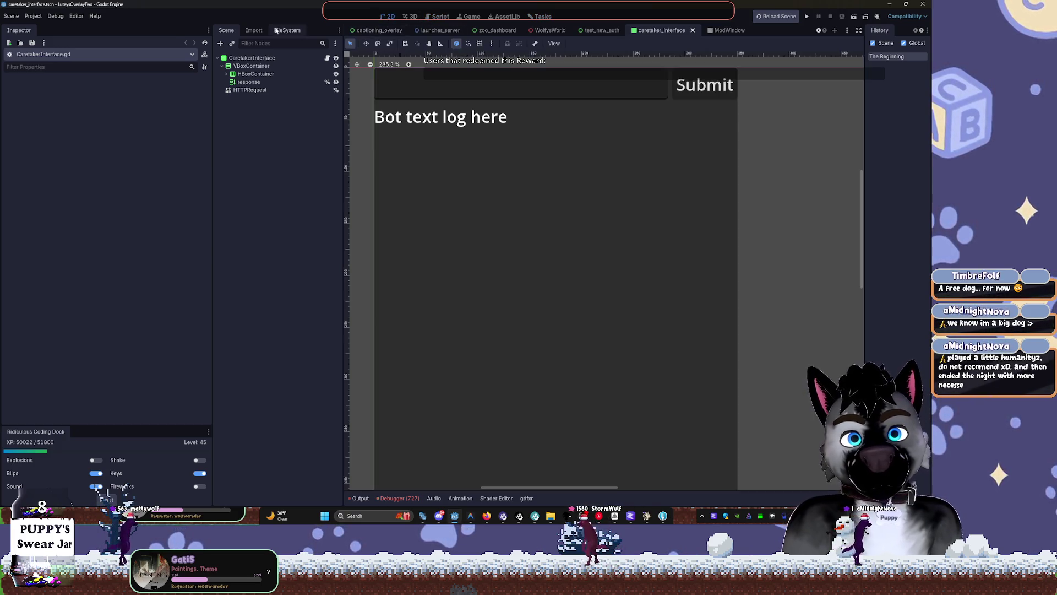
mouse_move(235, 31)
mouse_down()
mouse_move(227, 50)
mouse_move(234, 32)
mouse_move(287, 63)
mouse_up()
drag(288, 505, 286, 496)
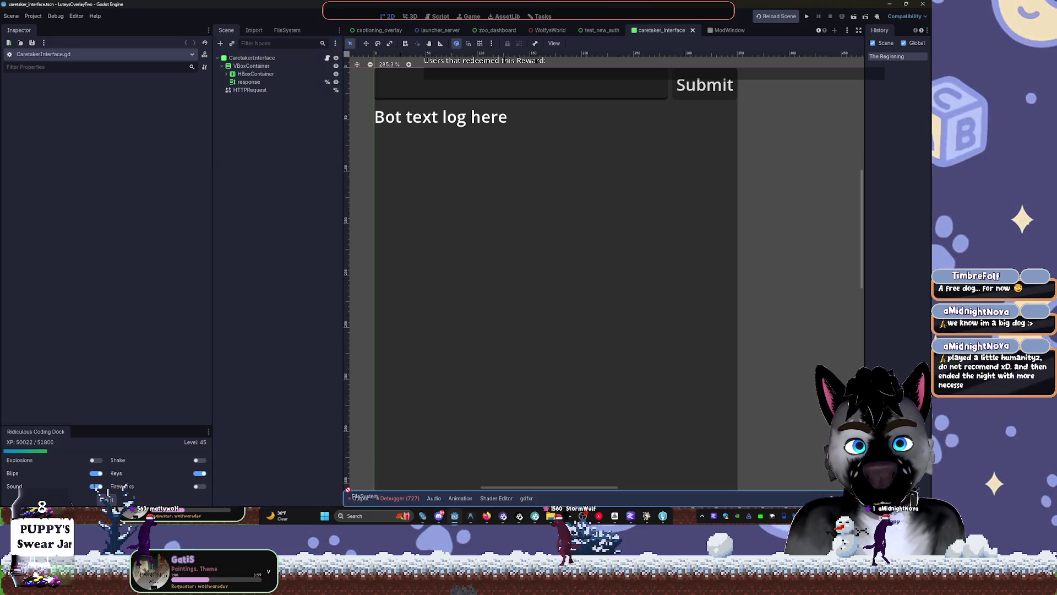
click(339, 30)
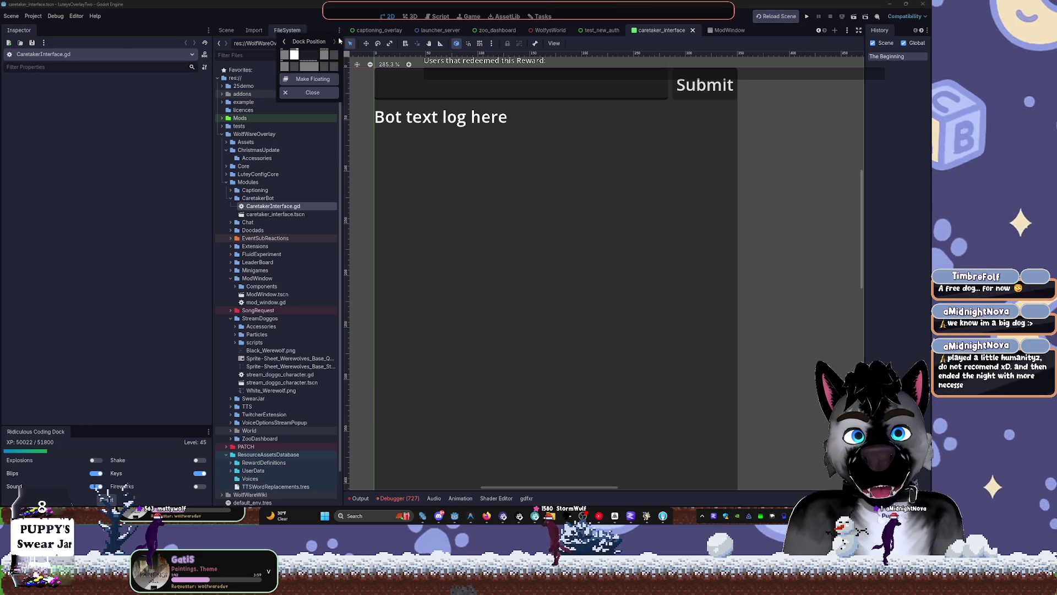
click(300, 79)
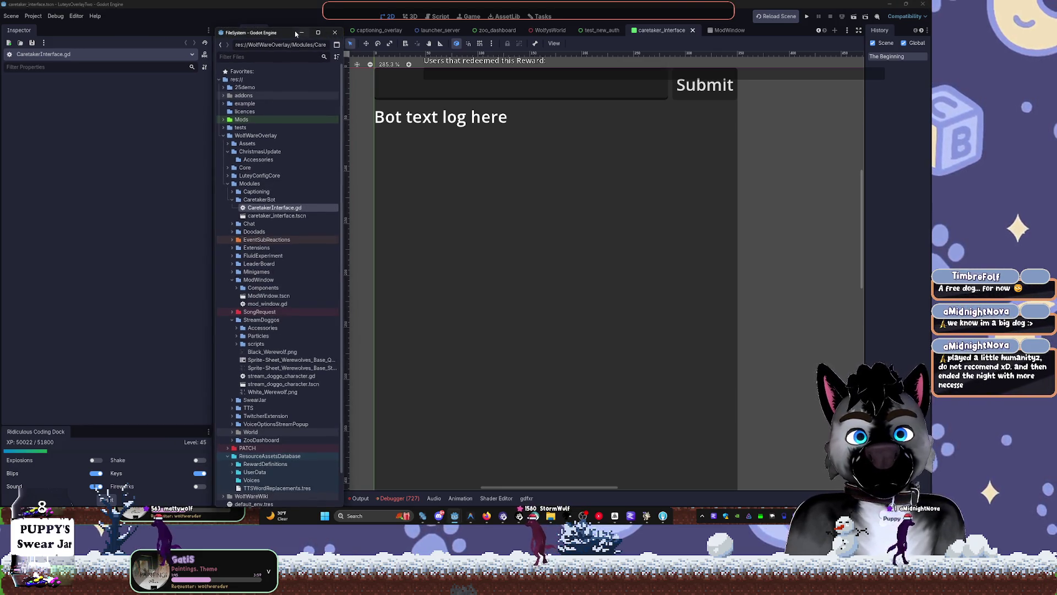
drag(320, 33, 327, 52)
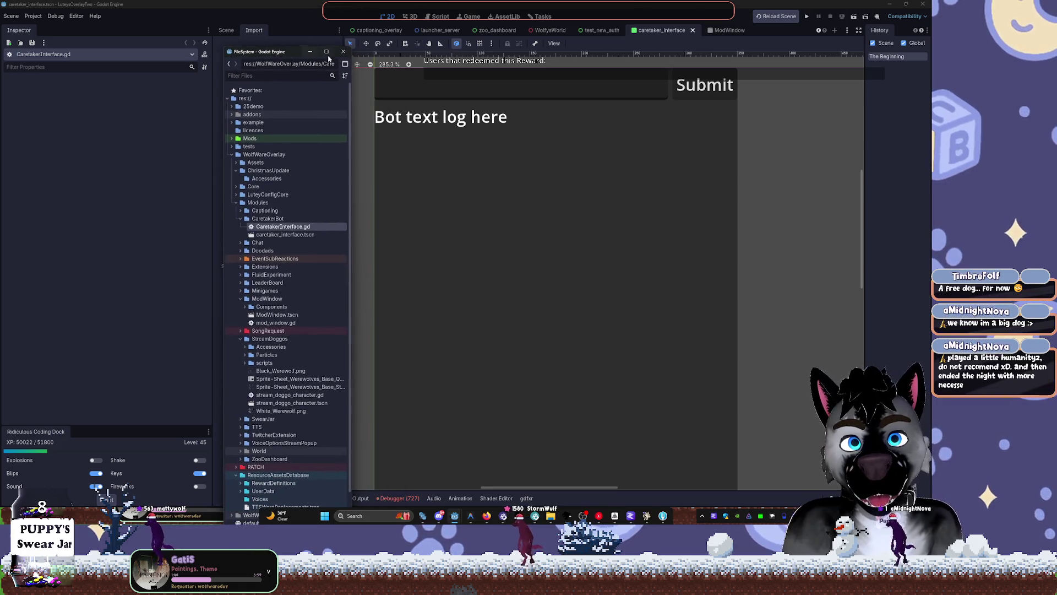
click(347, 64)
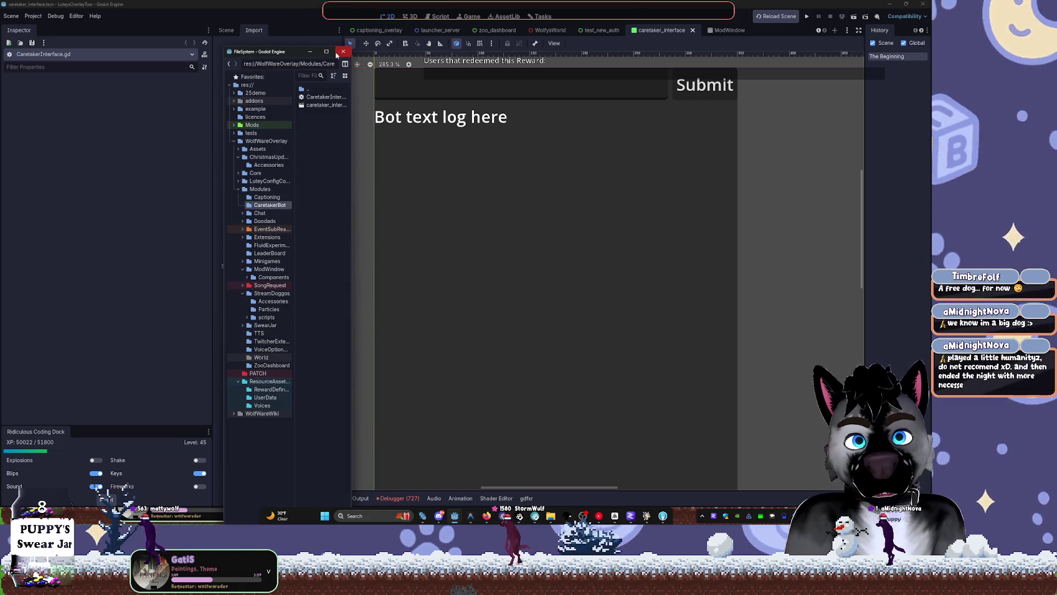
click(338, 53)
Step: Try dragging the FileSystem panel into another dock area
click(74, 16)
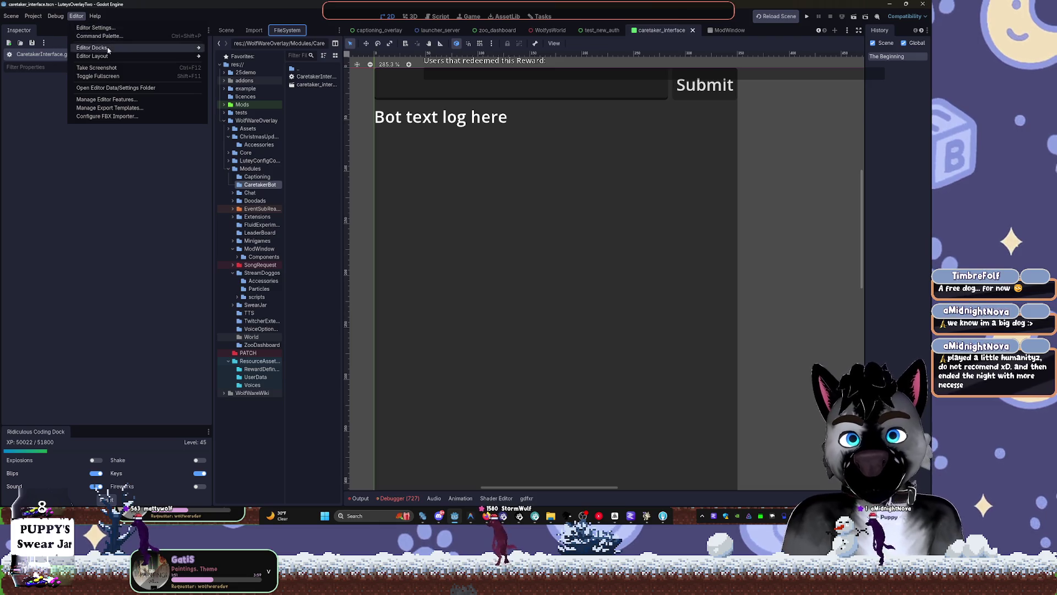
mouse_move(138, 48)
click(252, 66)
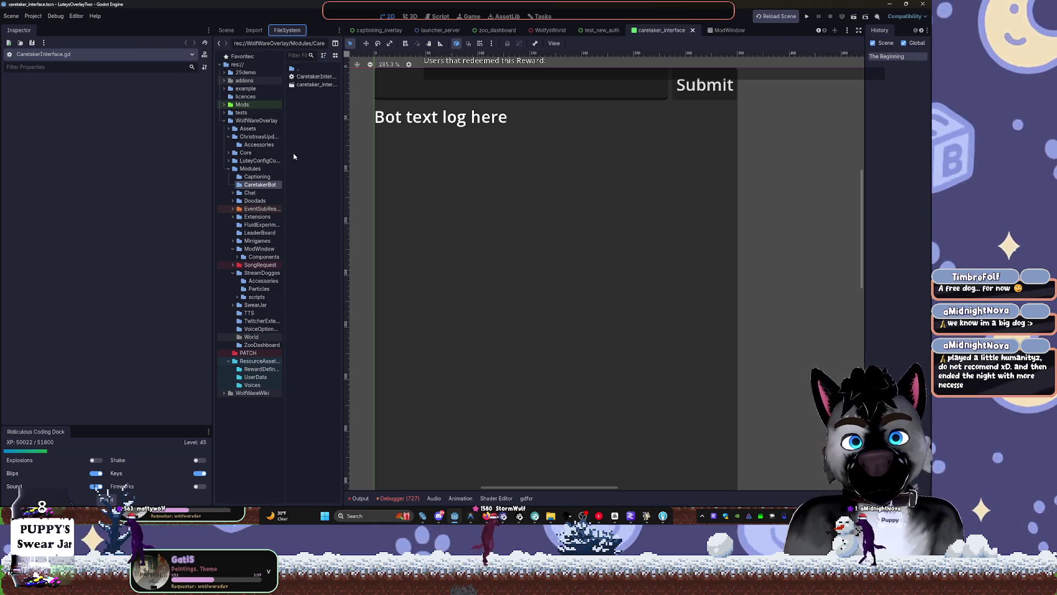
drag(283, 45, 301, 149)
drag(292, 345, 302, 36)
Step: Place FileSystem below the Scene tree as a single folder tree, enlarging the Scene panel
click(340, 32)
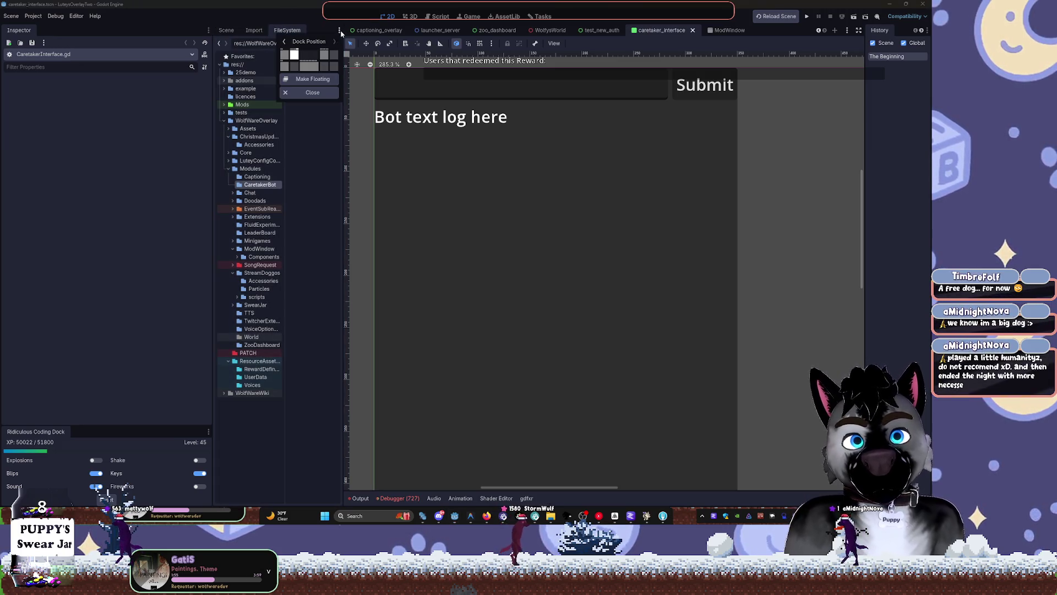
click(296, 67)
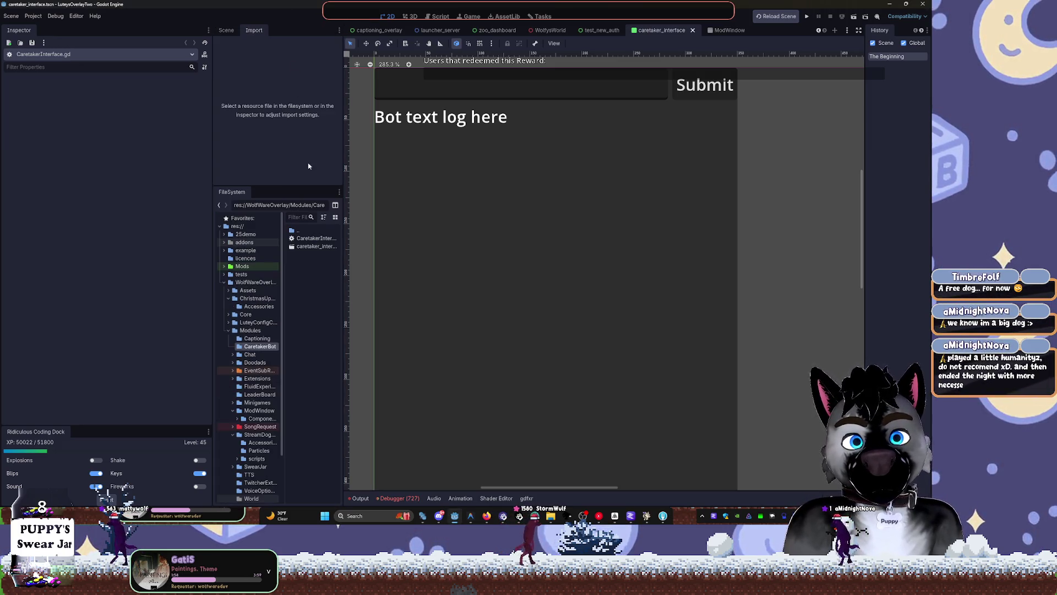
click(333, 218)
click(335, 206)
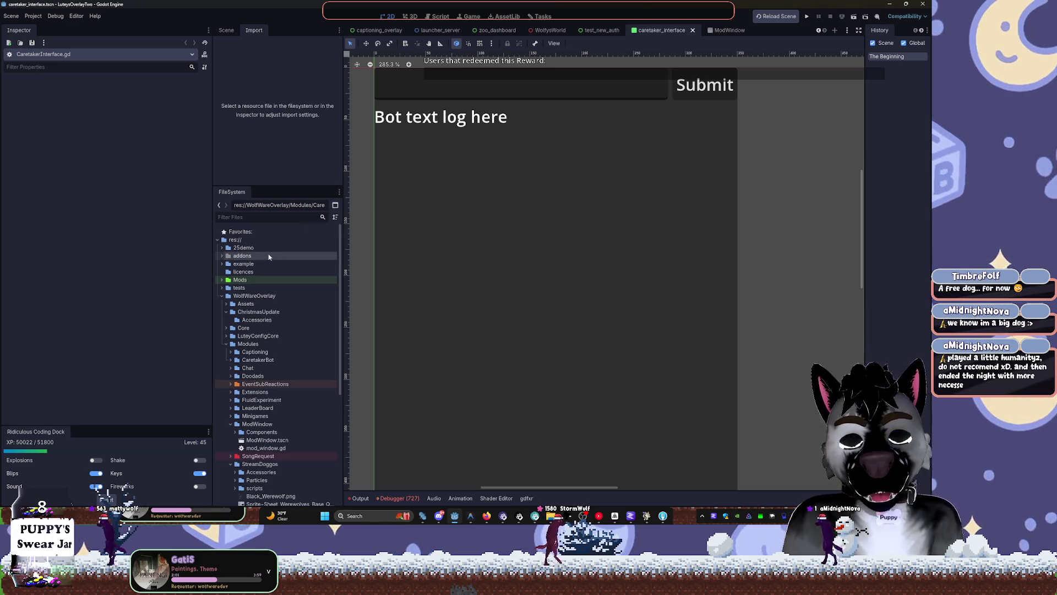
click(226, 30)
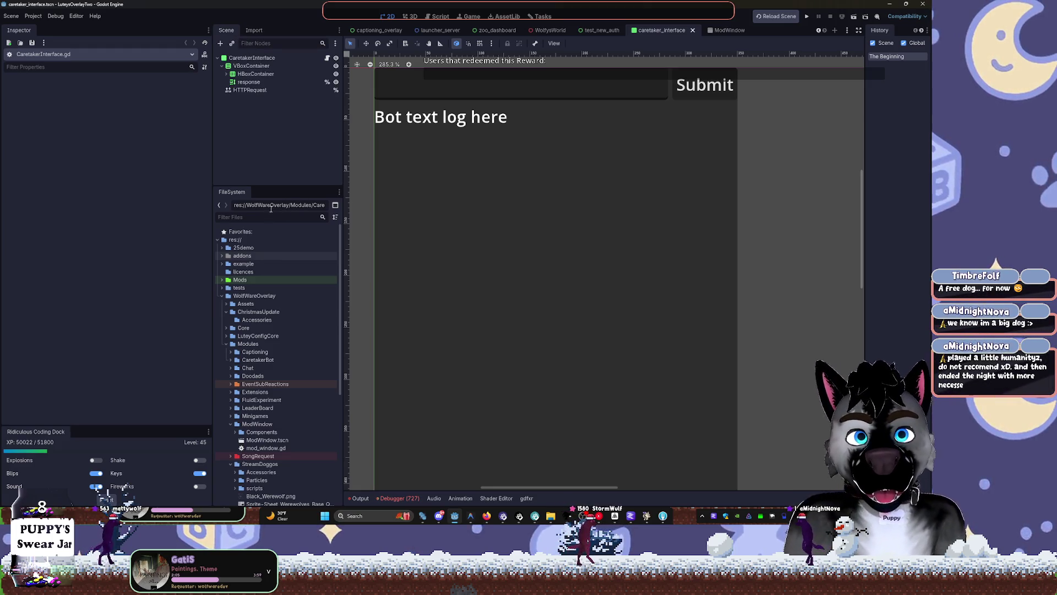
drag(270, 186, 271, 333)
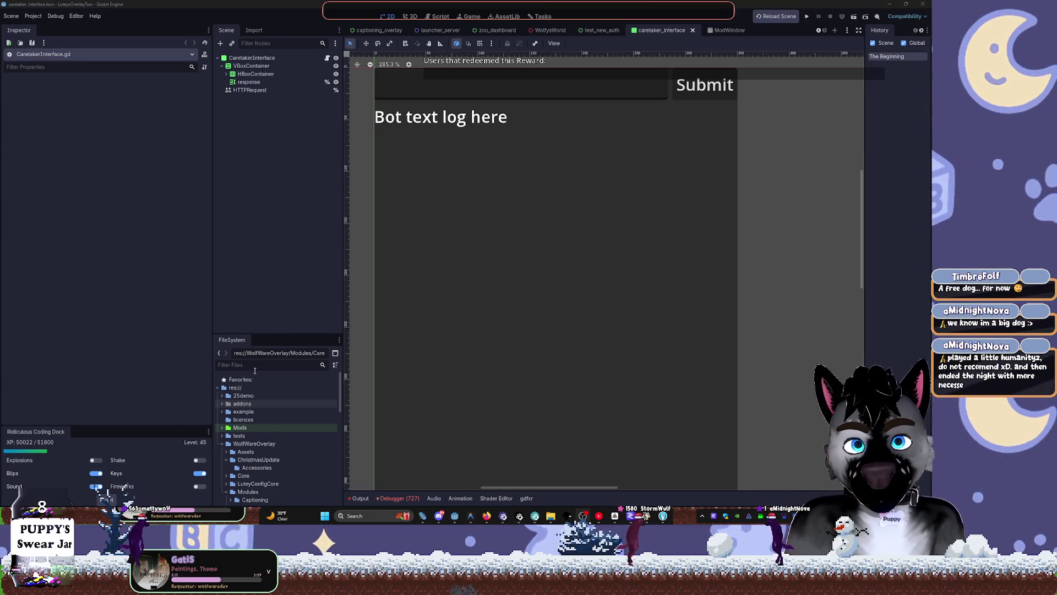
Step: Collapse ModWindow and expand StreamDoggos/Accessories to show SantaHat.tscn and wolf_accessory.gd
drag(273, 333, 272, 202)
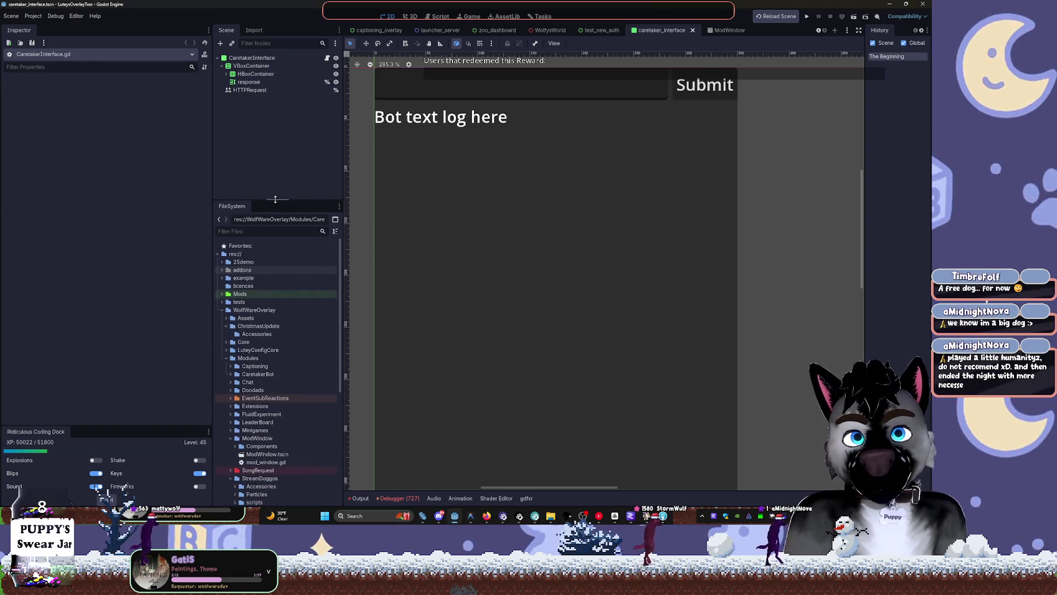
scroll(242, 381, down, 10)
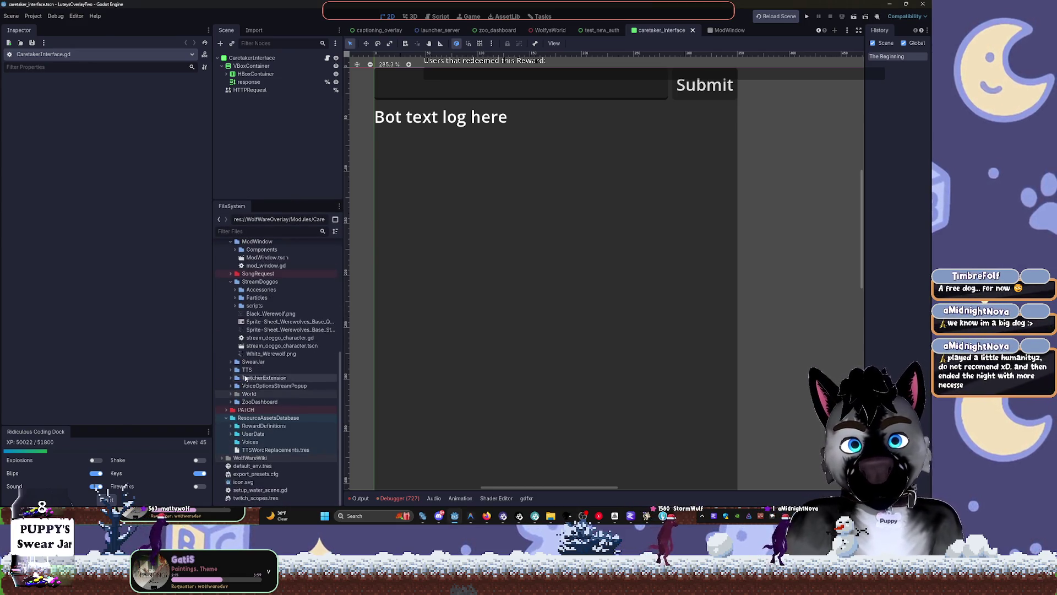
scroll(233, 286, up, 3)
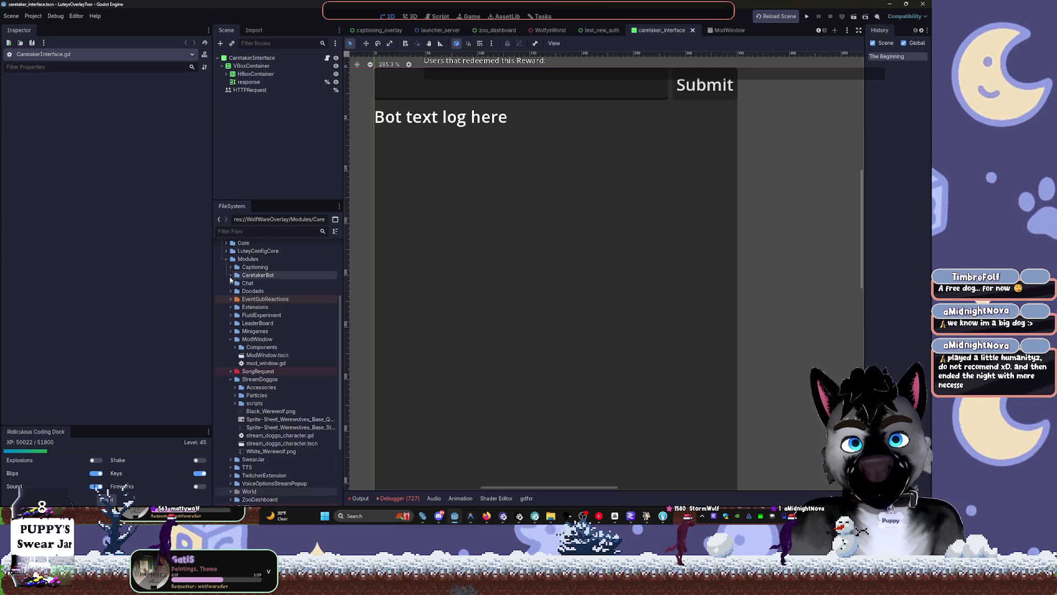
click(230, 339)
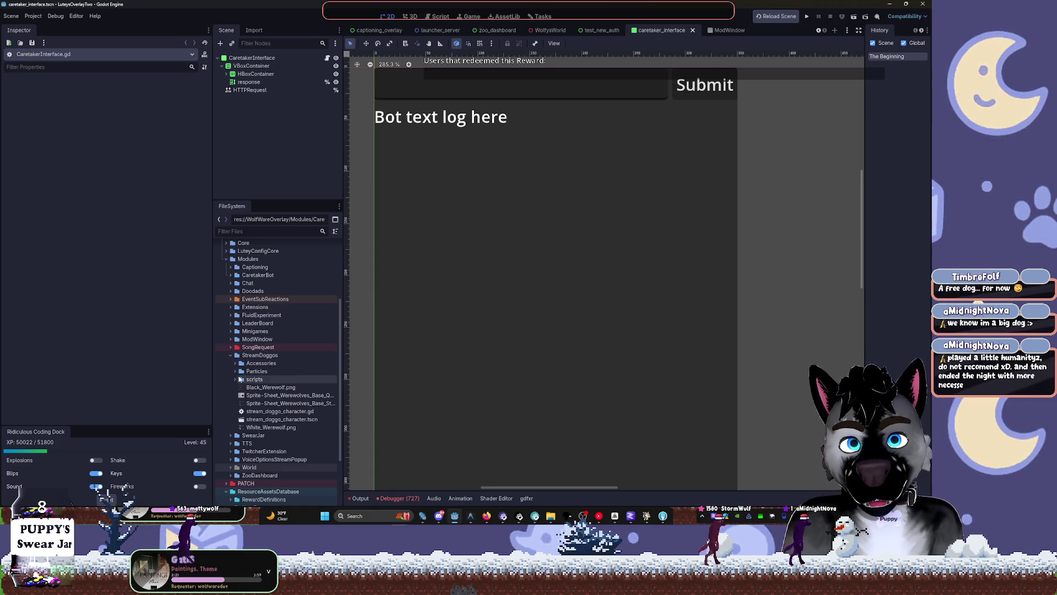
click(233, 379)
click(234, 379)
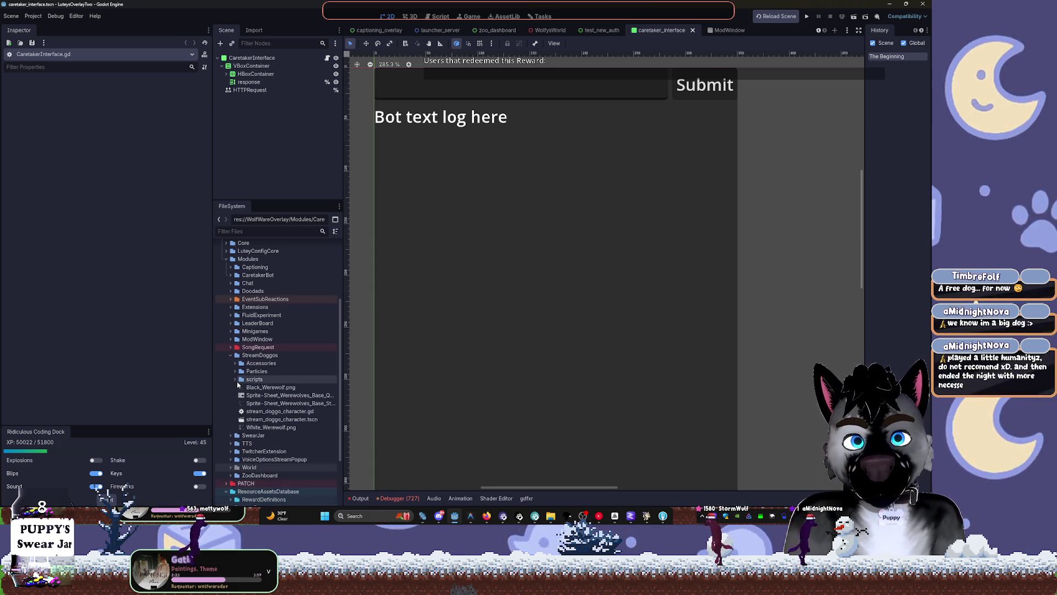
click(270, 387)
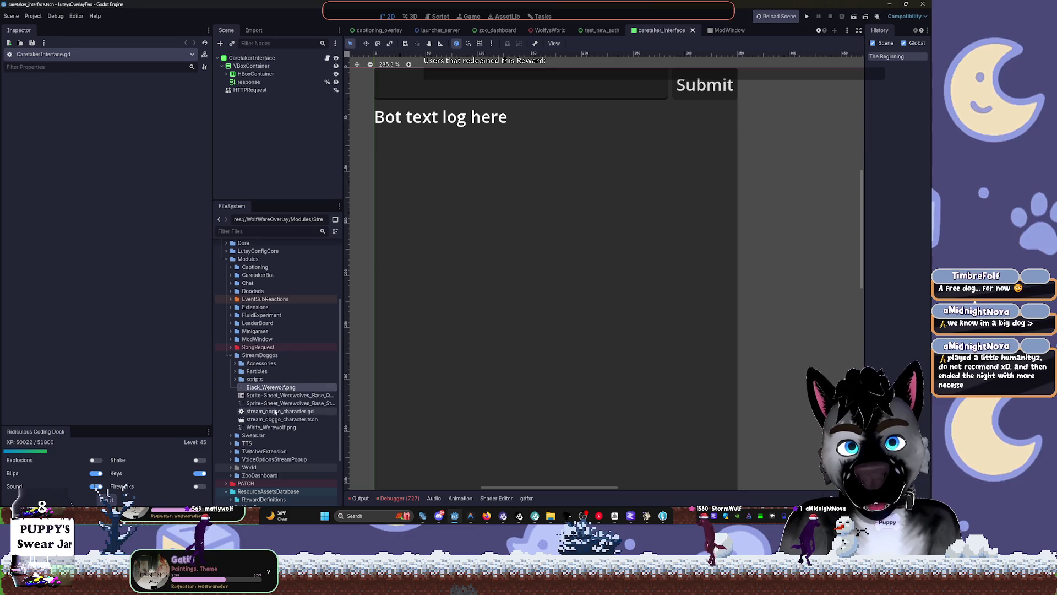
click(231, 356)
click(231, 356)
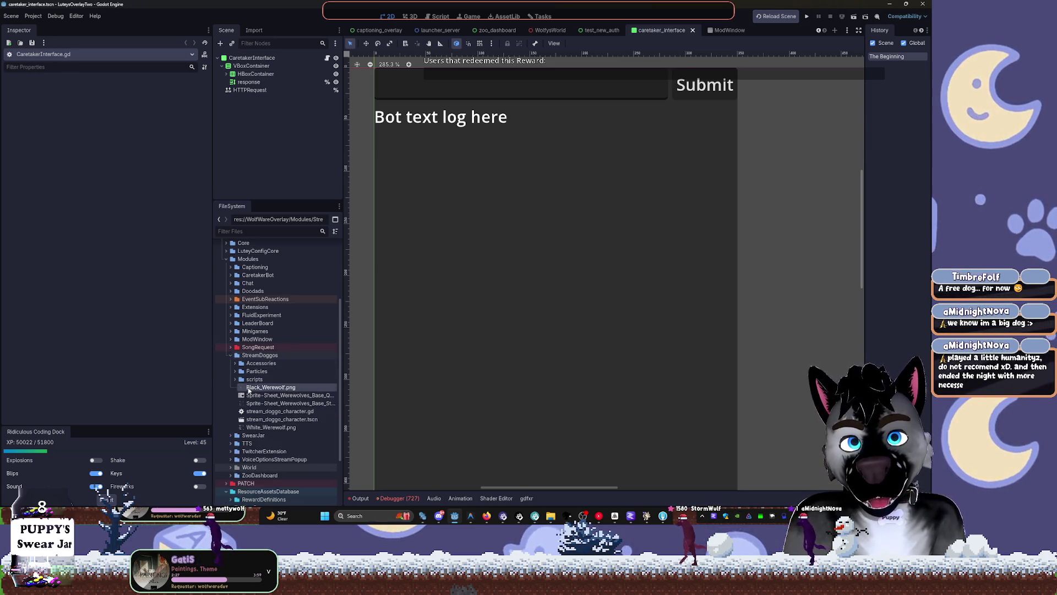
click(235, 363)
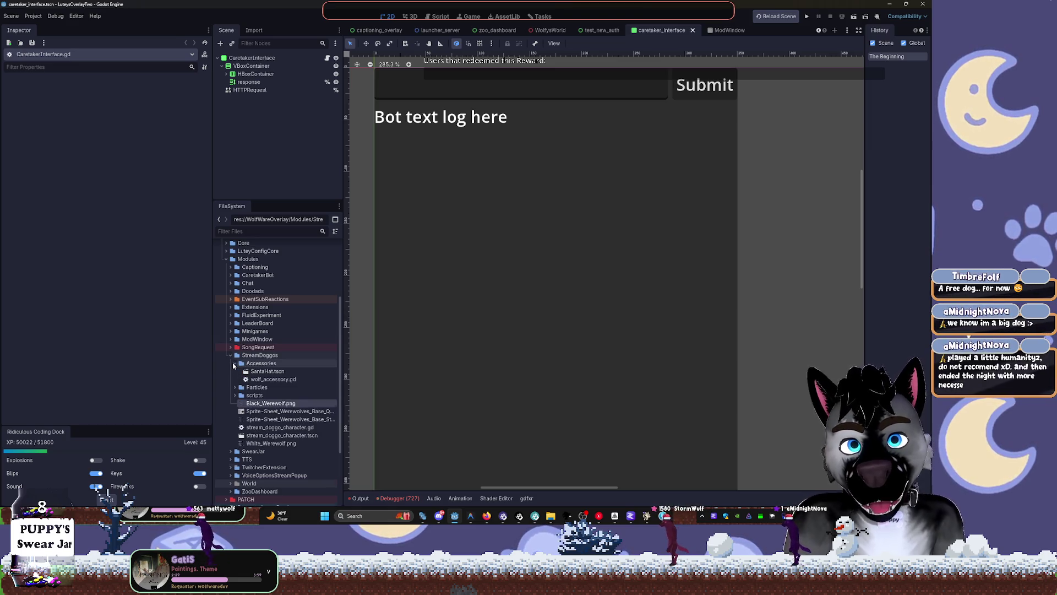
Step: Open the SantaHat scene and select it inside the Accessories folder
double_click(267, 371)
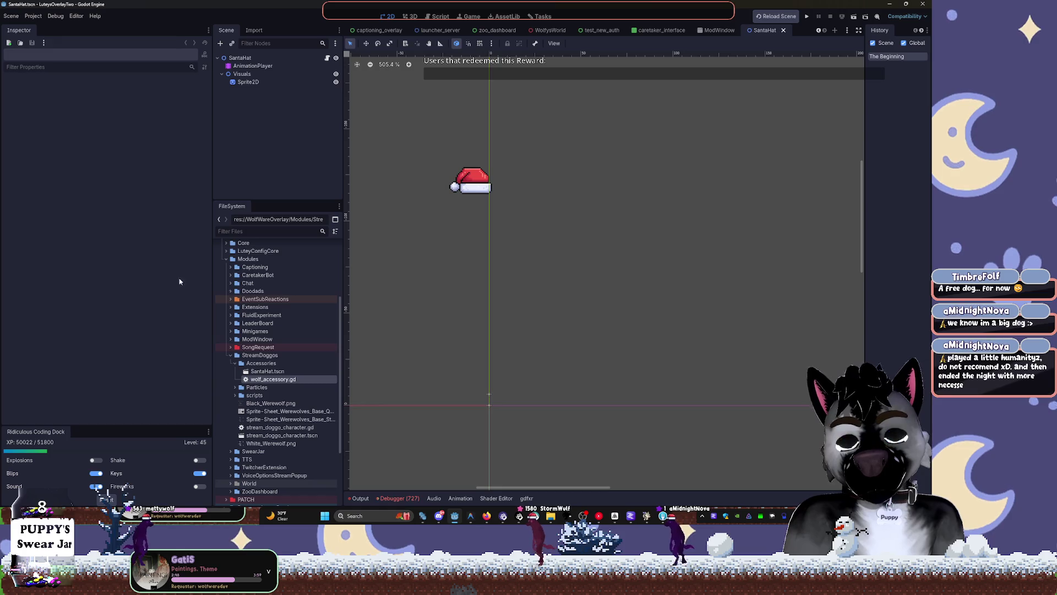
click(240, 364)
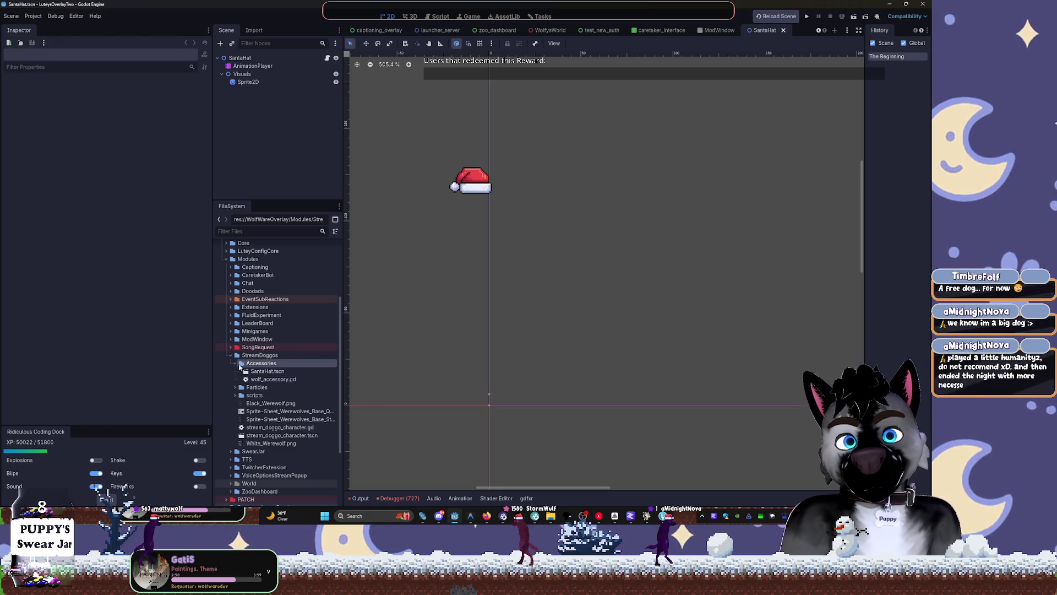
key(F2)
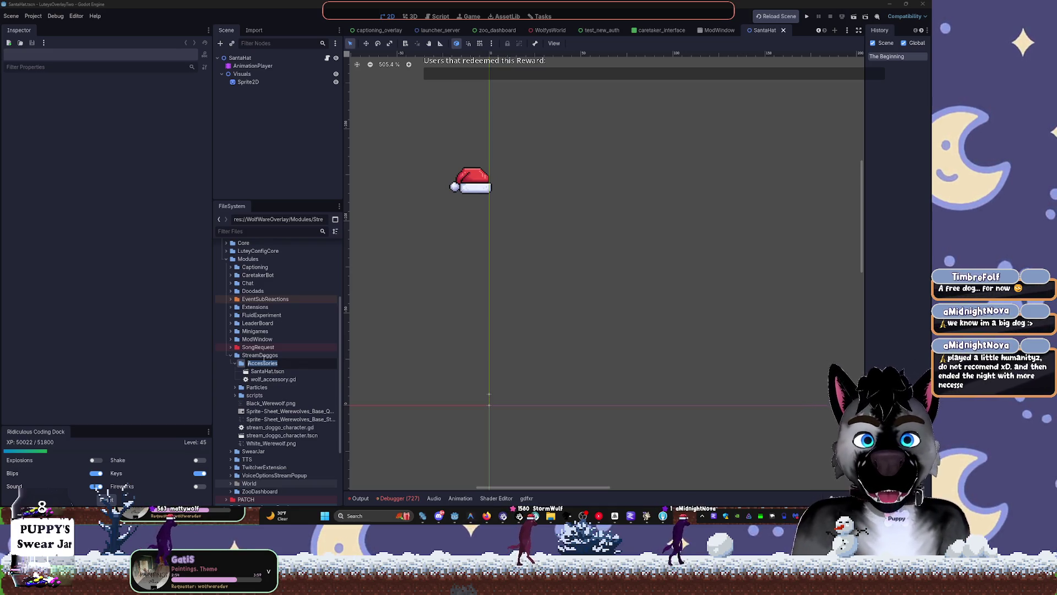
key(Escape)
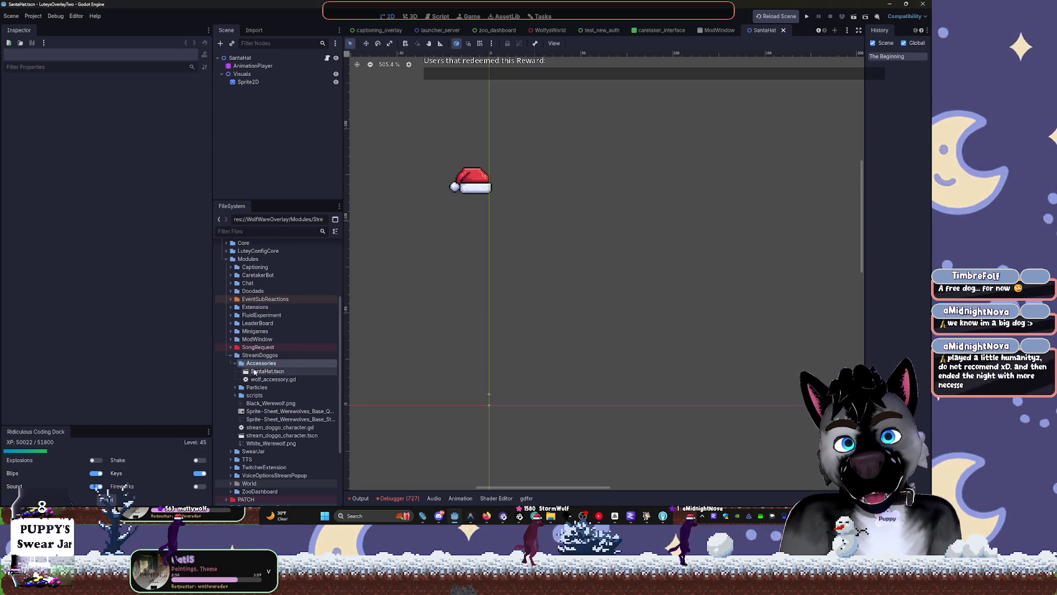
key(Left)
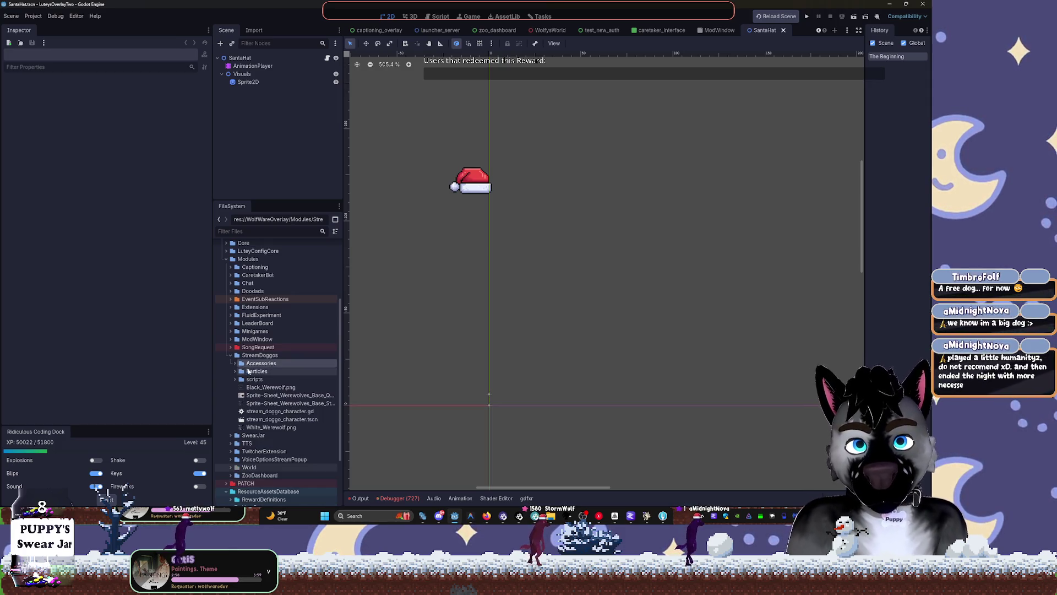
key(Right)
key(Down)
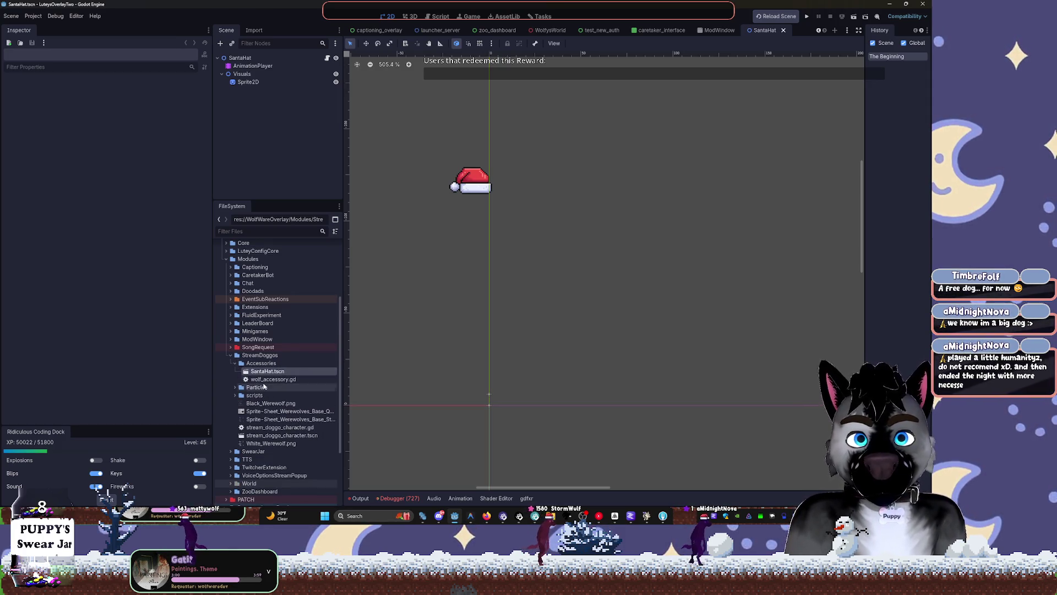
Step: Move wolf_accessory.gd up into the StreamDoggos folder
click(257, 381)
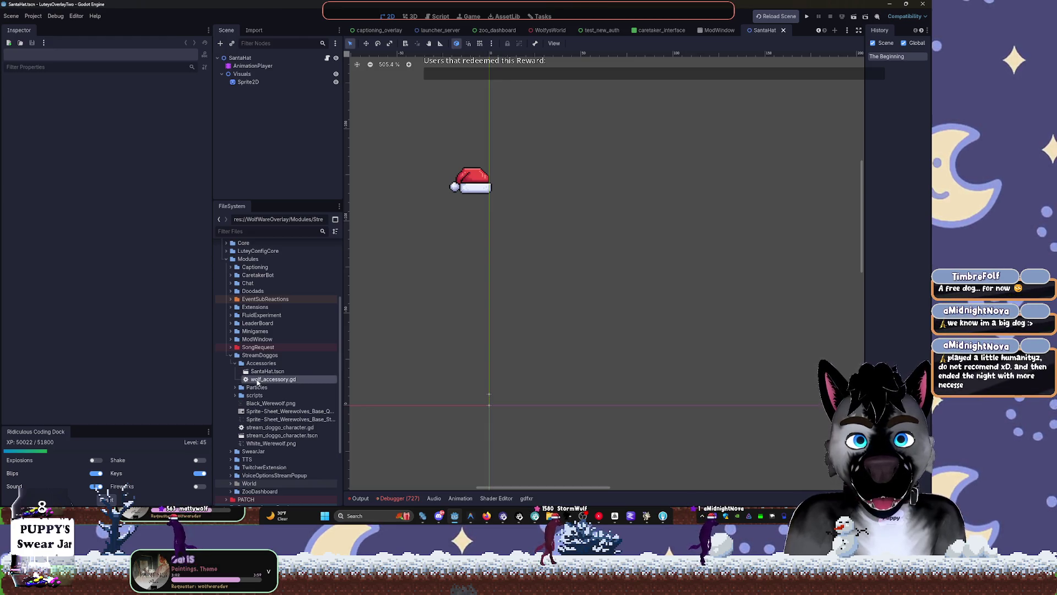
drag(257, 381, 251, 358)
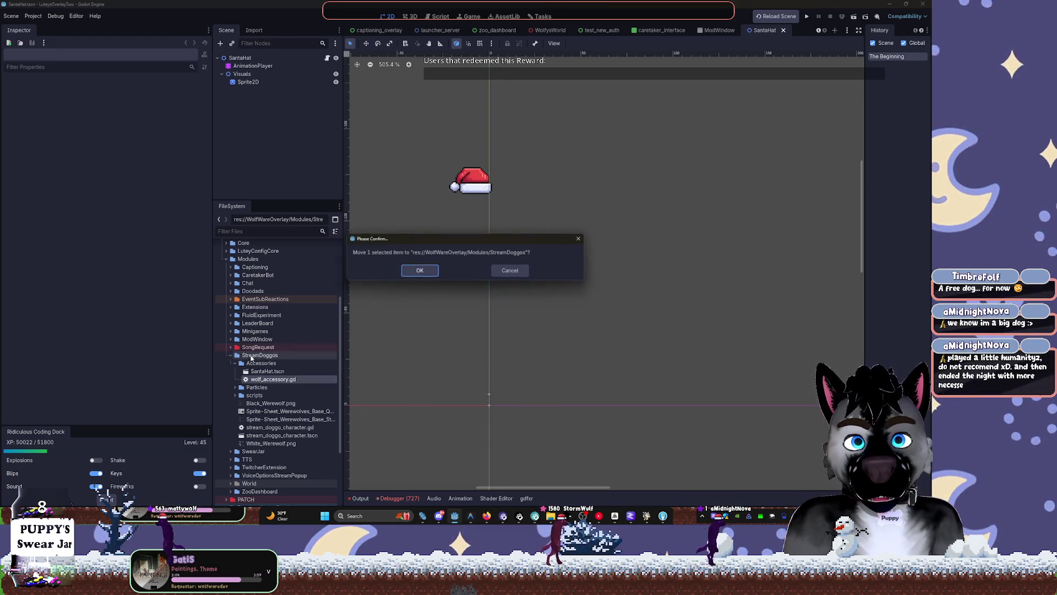
click(422, 268)
Step: Move SantaHat.tscn into the Mods/Winter_Update folder
click(275, 372)
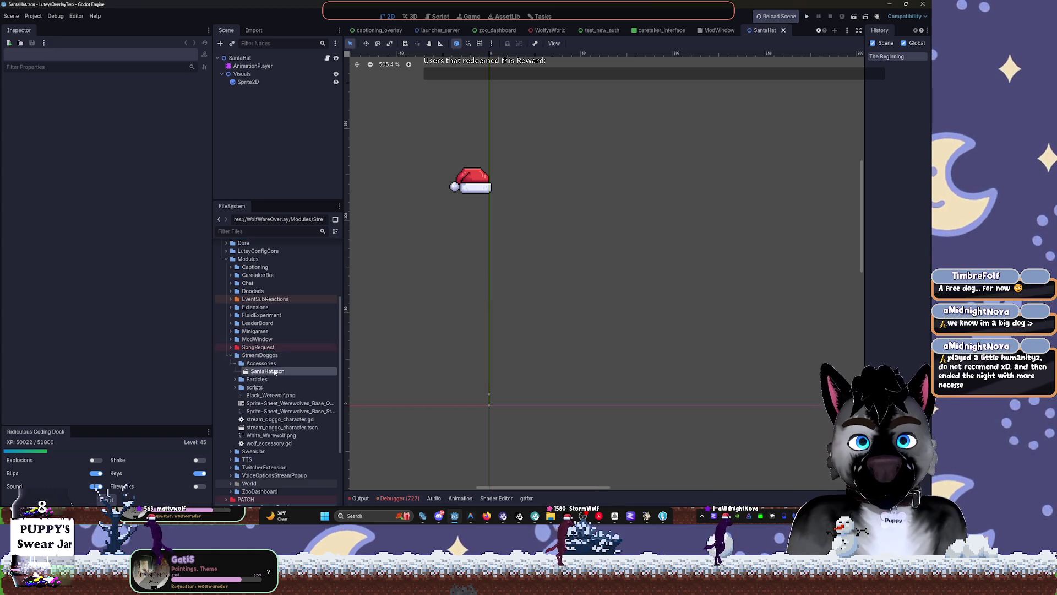
mouse_move(276, 372)
mouse_down()
mouse_move(314, 227)
mouse_move(295, 243)
mouse_move(263, 329)
mouse_up()
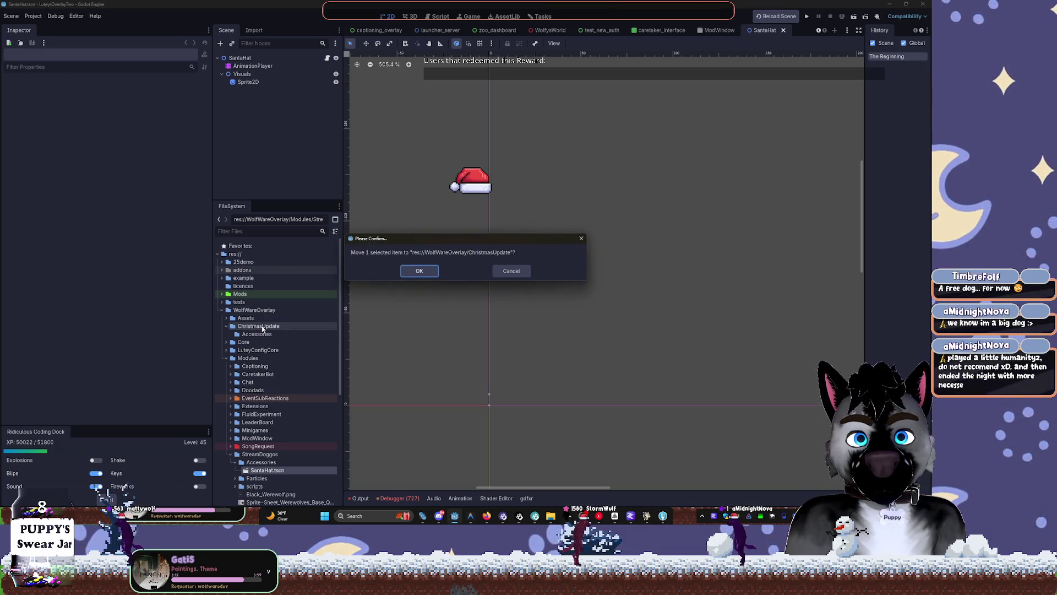
click(419, 271)
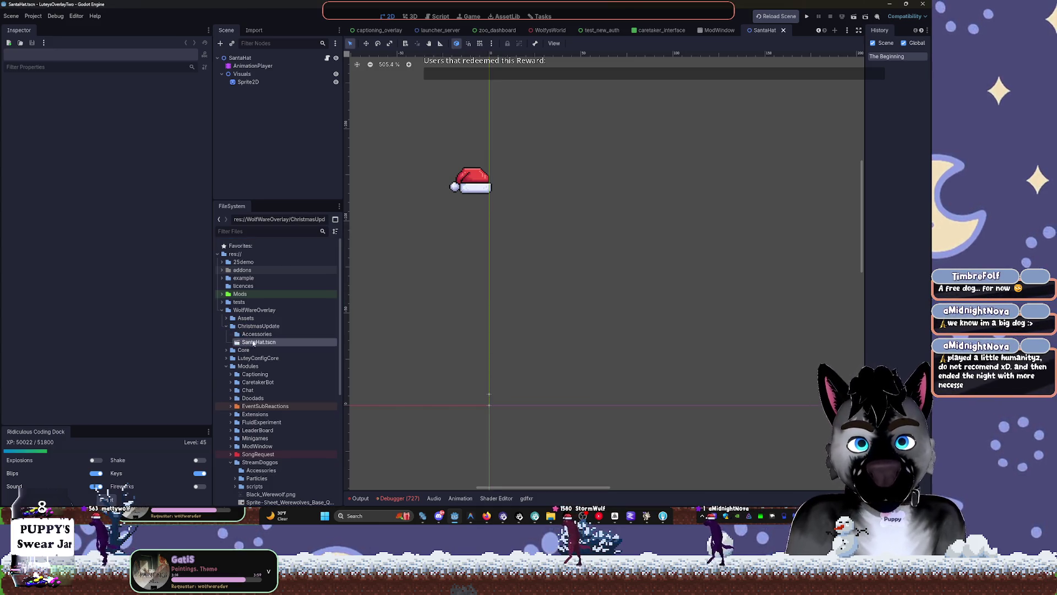
mouse_move(254, 343)
mouse_down()
mouse_move(242, 295)
mouse_move(265, 306)
mouse_up()
click(419, 271)
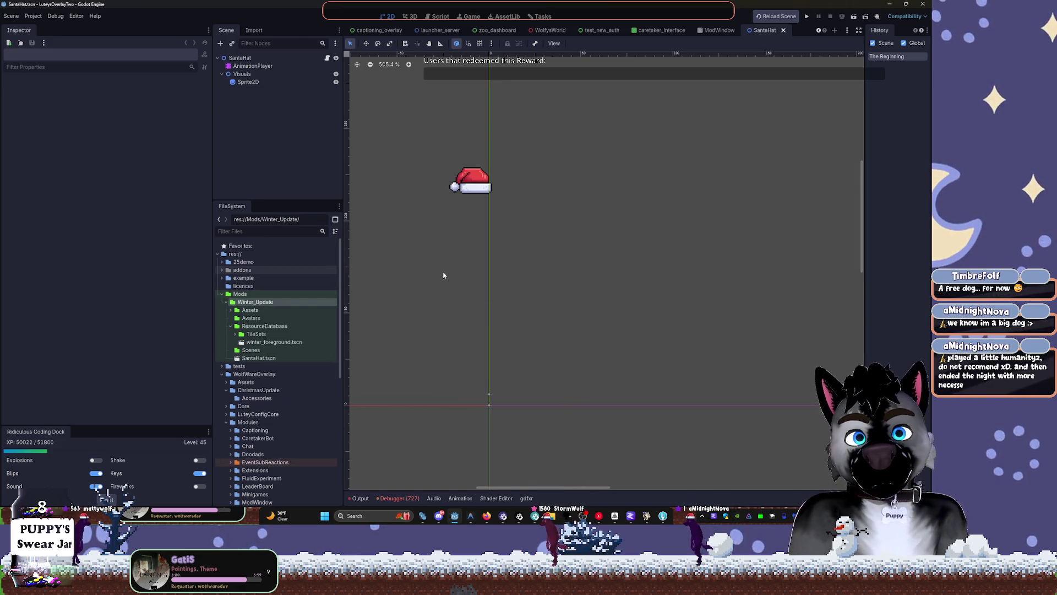
Step: Show wolf_accessory.gd's code in the script editor
scroll(392, 375, down, 2)
scroll(292, 358, down, 2)
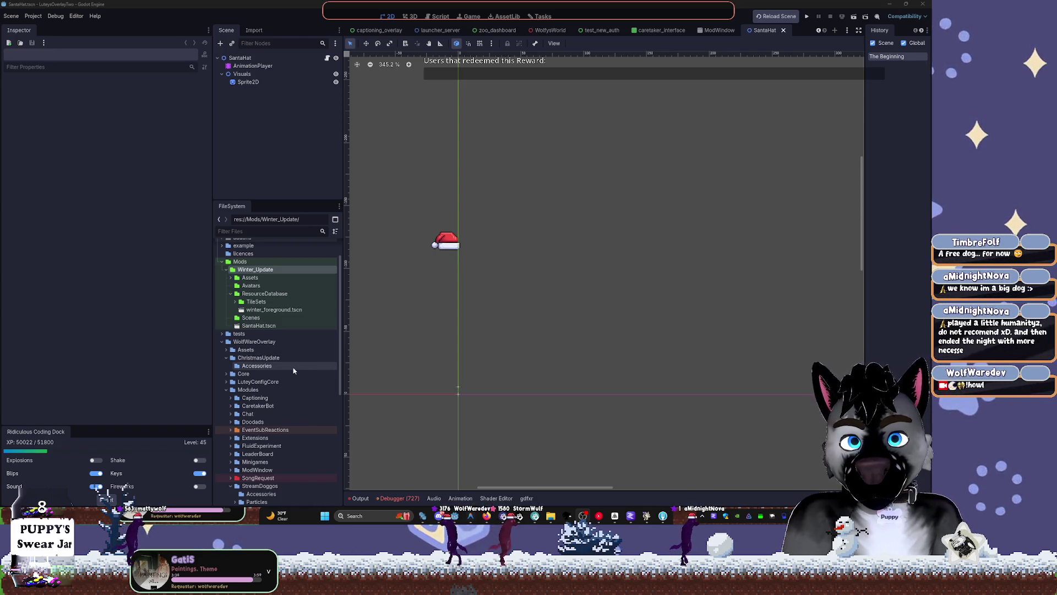
scroll(293, 371, down, 10)
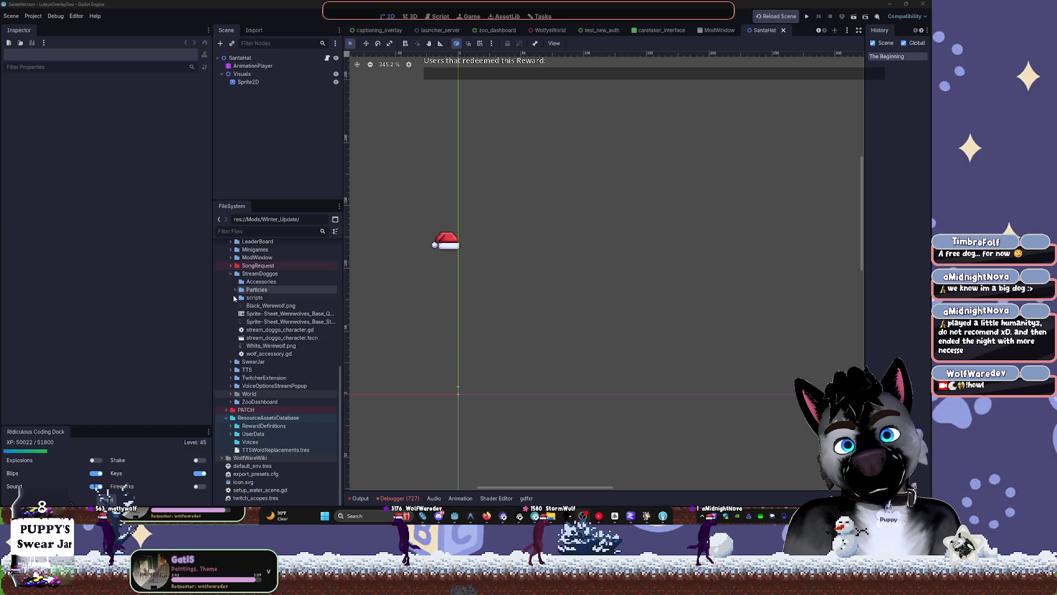
click(270, 306)
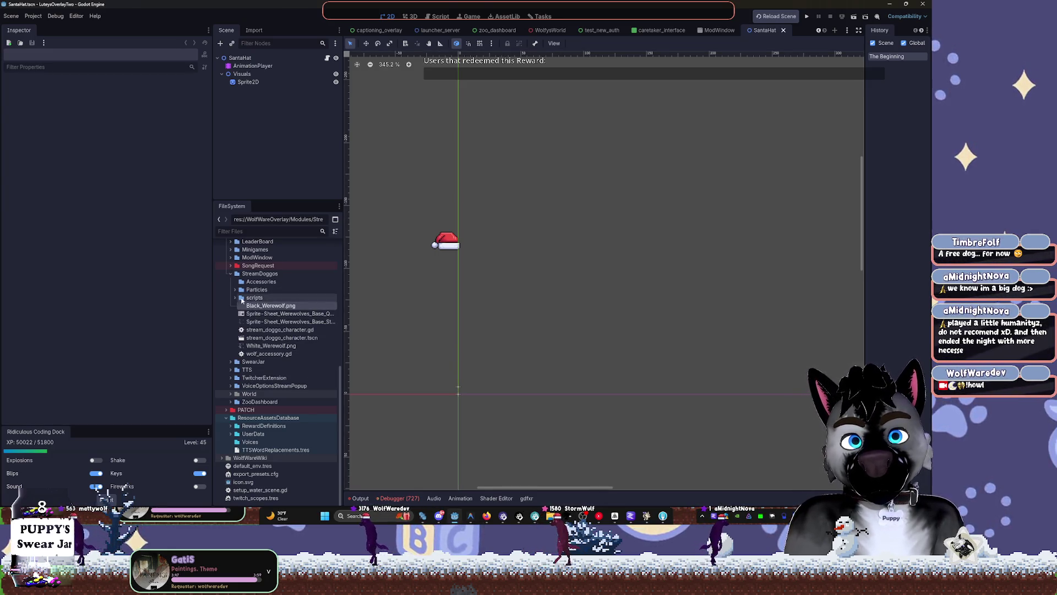
right_click(236, 275)
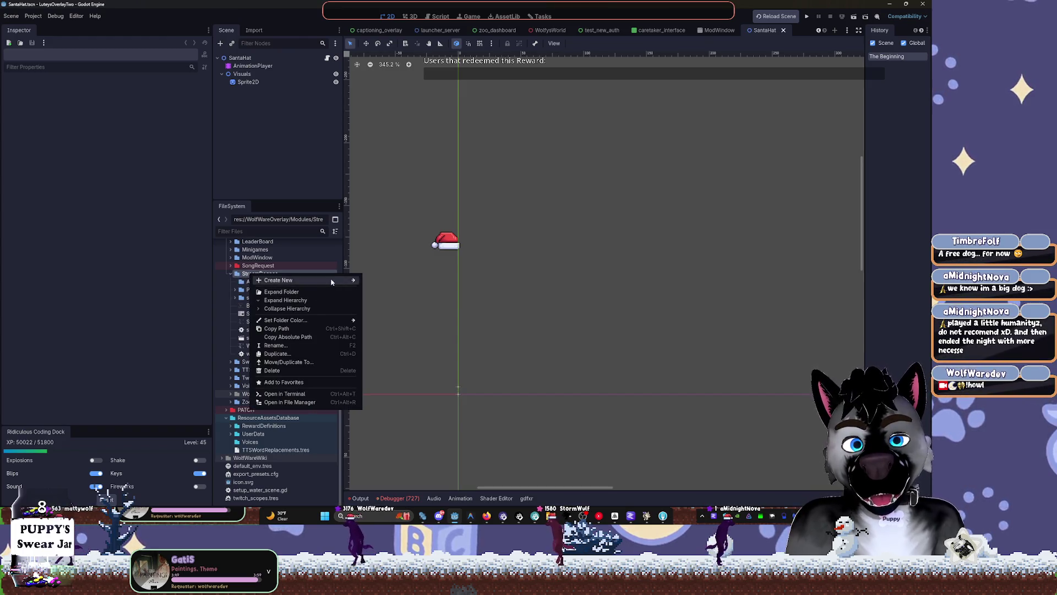
click(234, 280)
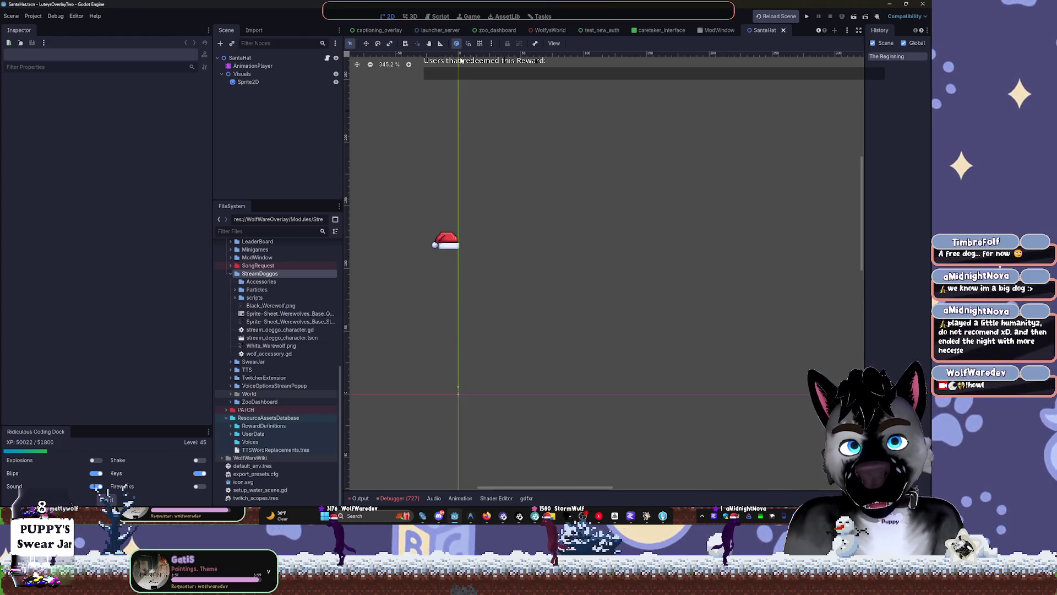
click(440, 16)
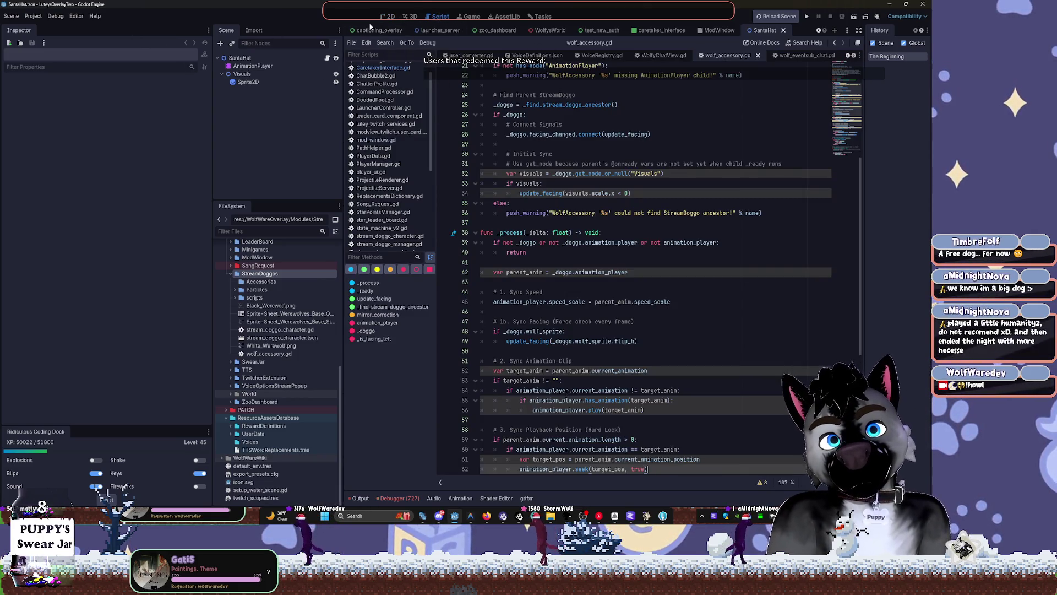
Step: Return to the captioning_overlay scene and delete the empty Accessories folder
click(375, 30)
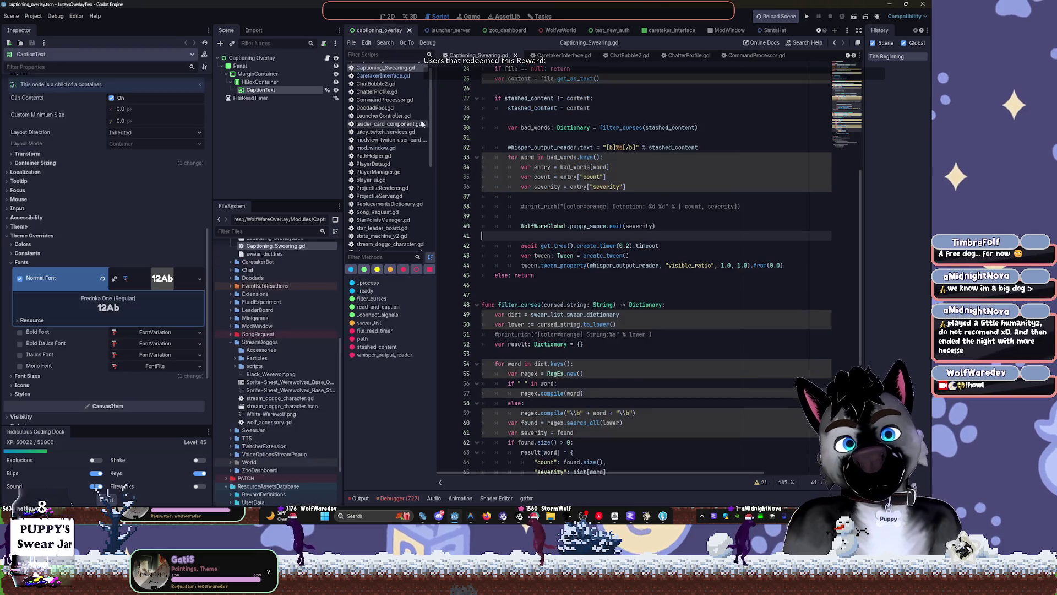
click(392, 17)
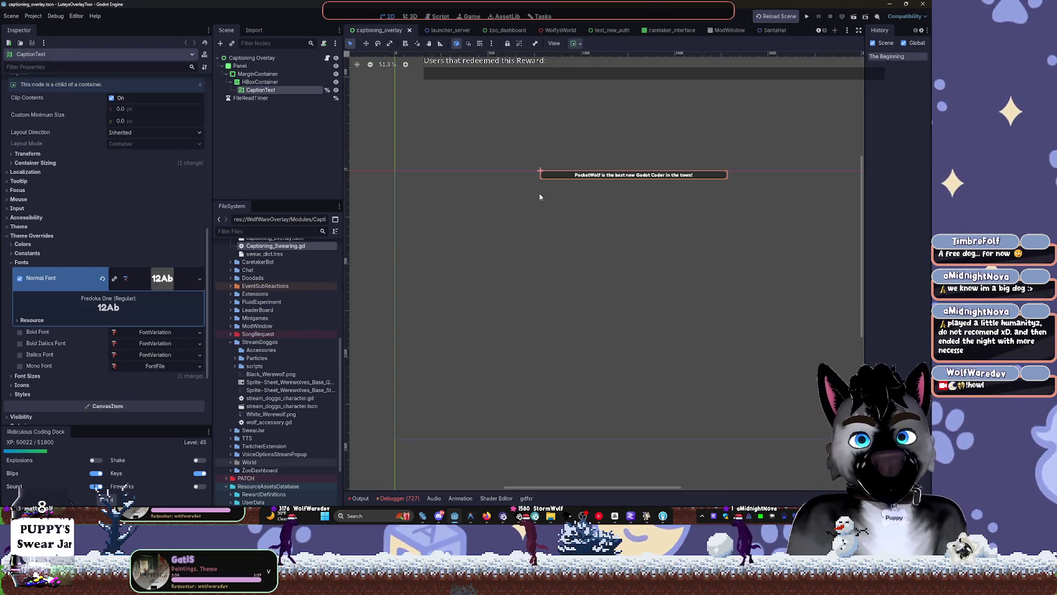
click(252, 351)
right_click(252, 351)
click(417, 299)
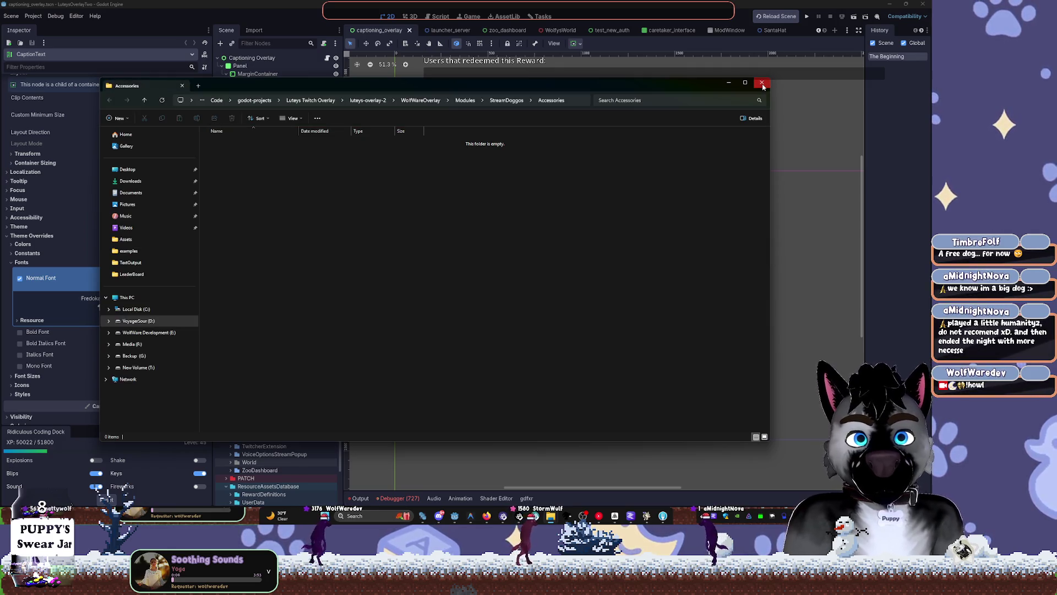
click(762, 83)
right_click(258, 351)
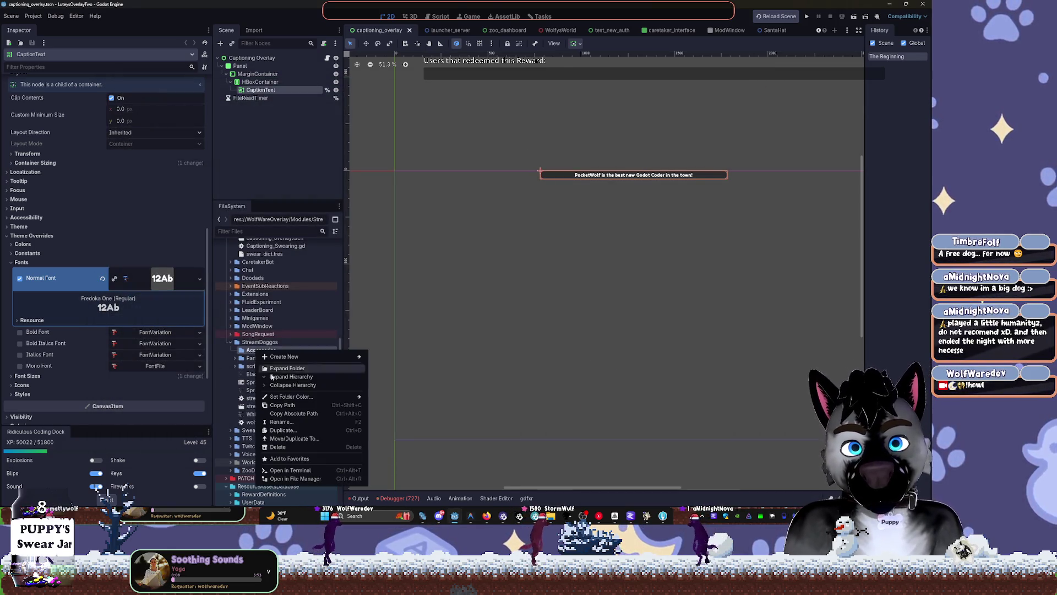
click(277, 446)
click(422, 298)
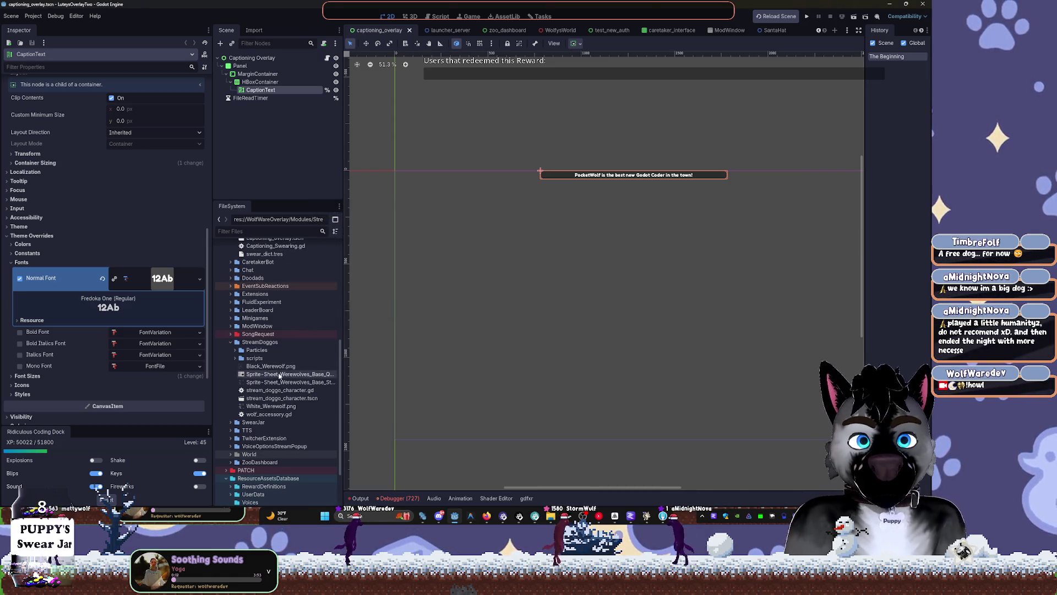
Step: Delete Sprite-0001-export.png from the StreamDoggos Particles folder
click(235, 351)
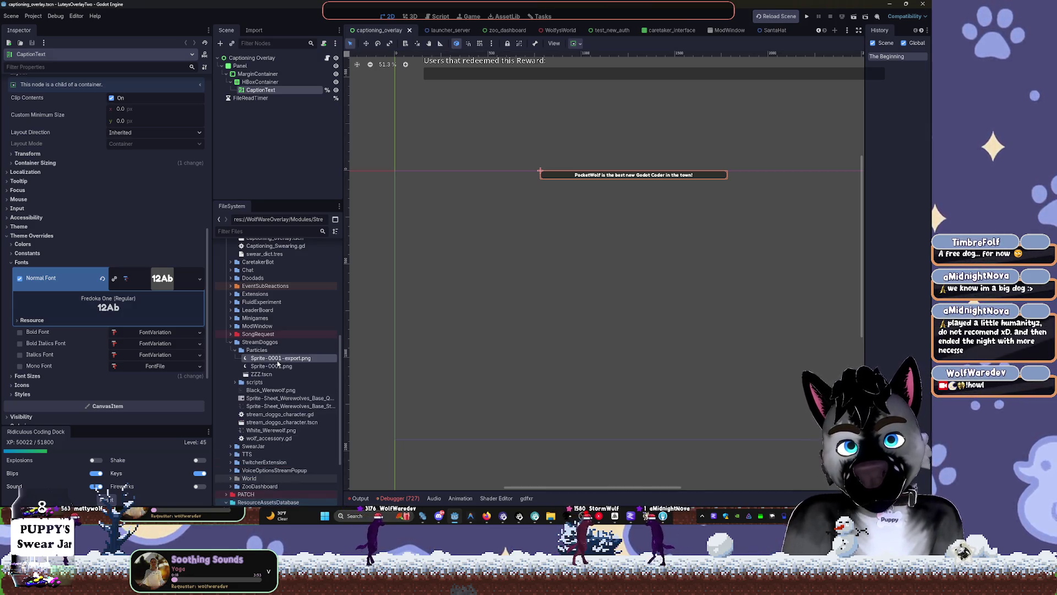
click(278, 359)
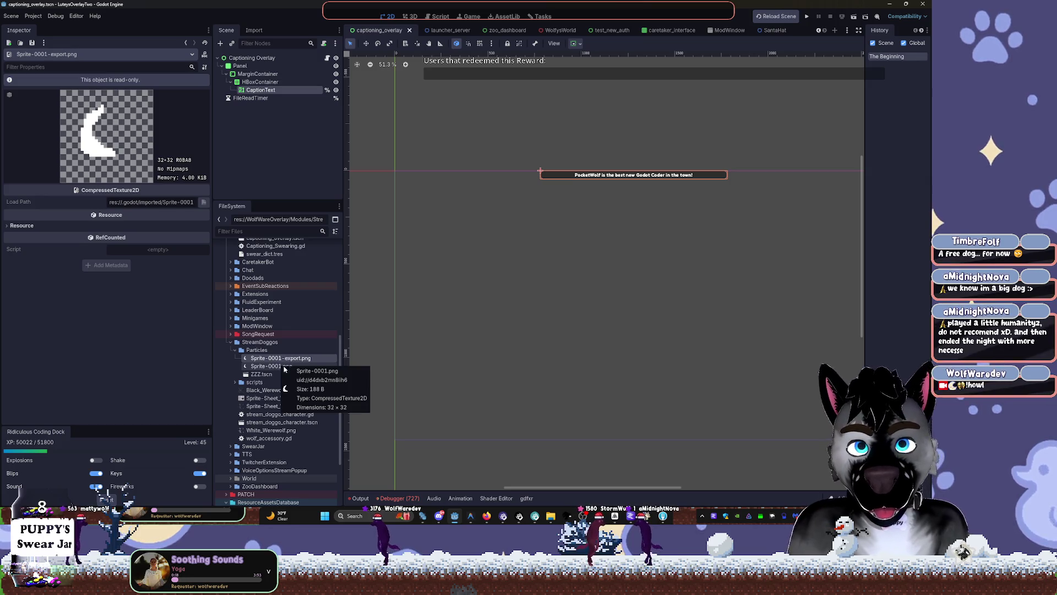
click(279, 368)
click(282, 359)
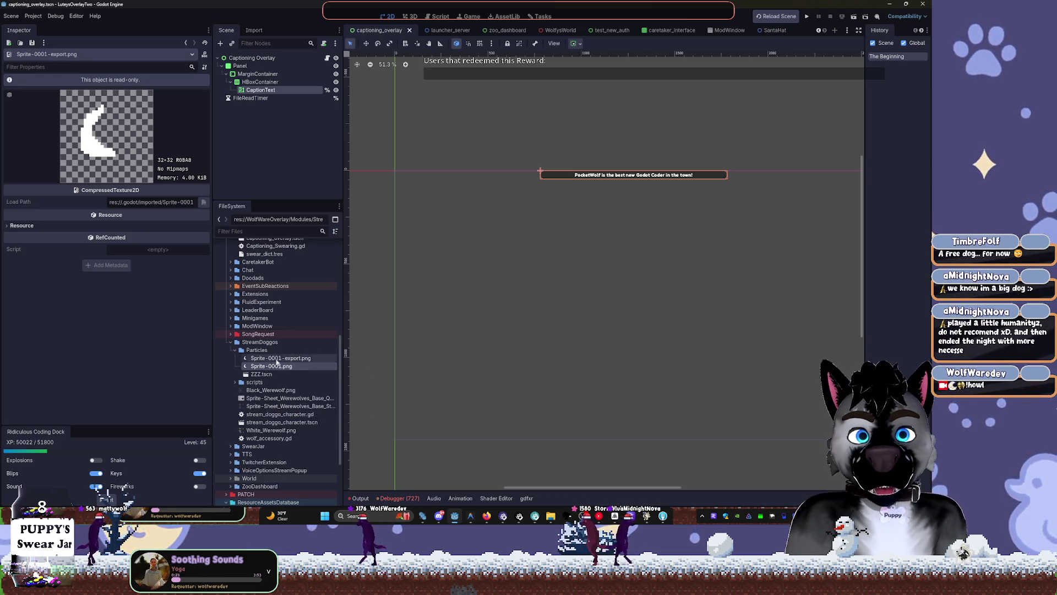
key(Delete)
click(422, 296)
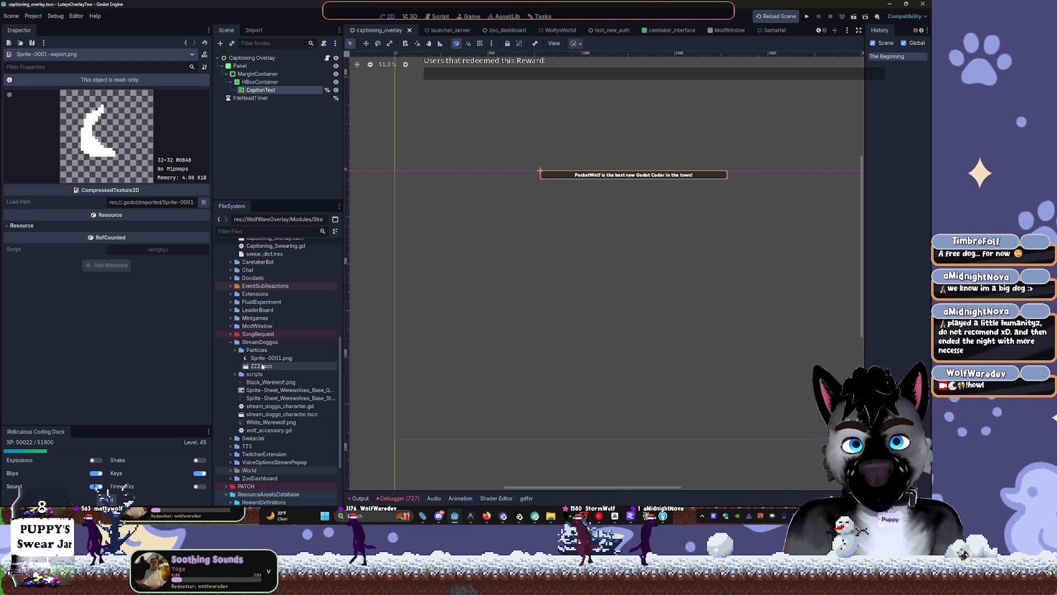
Step: Inspect ZZZ.tscn and White_Werewolf.png in the FileSystem dock
click(261, 366)
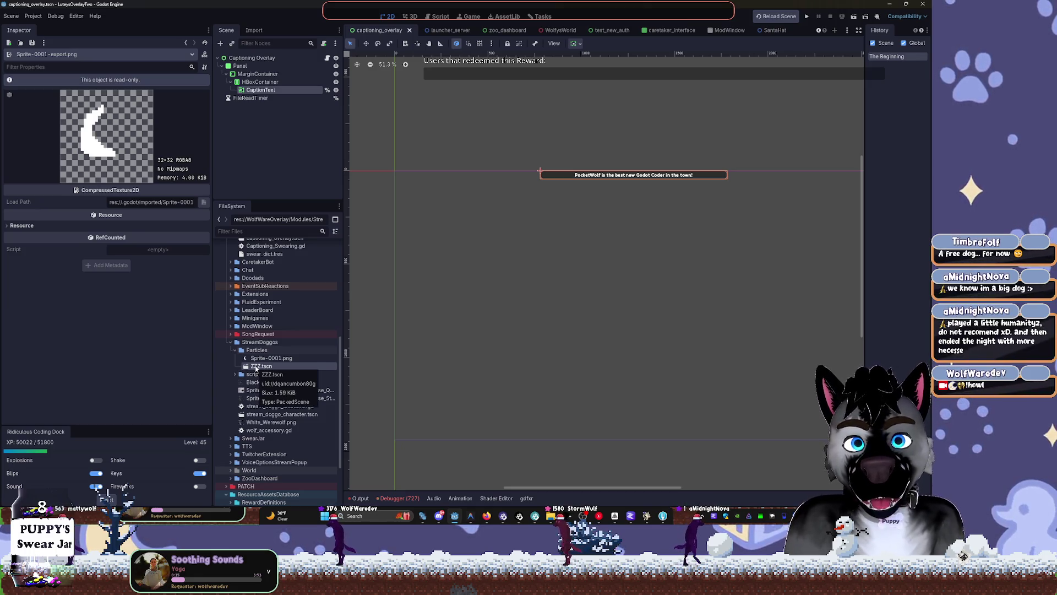
click(235, 351)
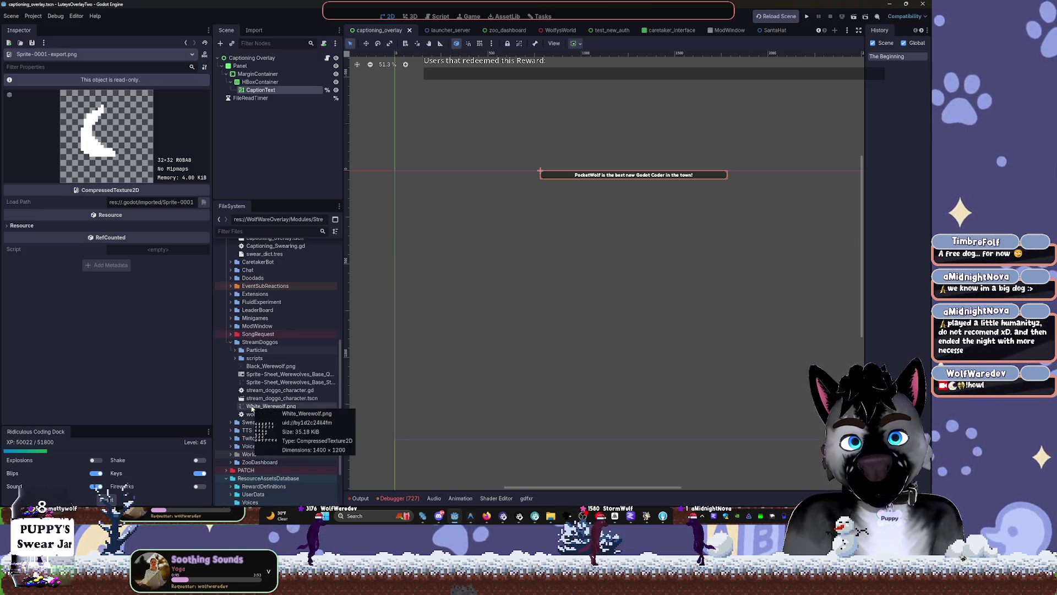
click(252, 407)
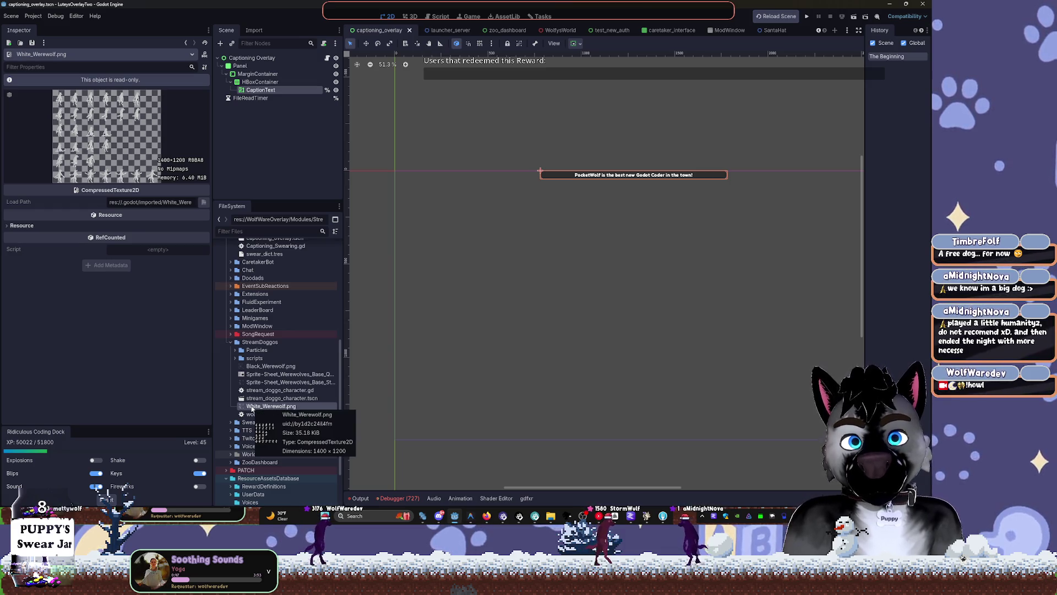
Step: Create a new Assets folder inside StreamDoggos
right_click(256, 345)
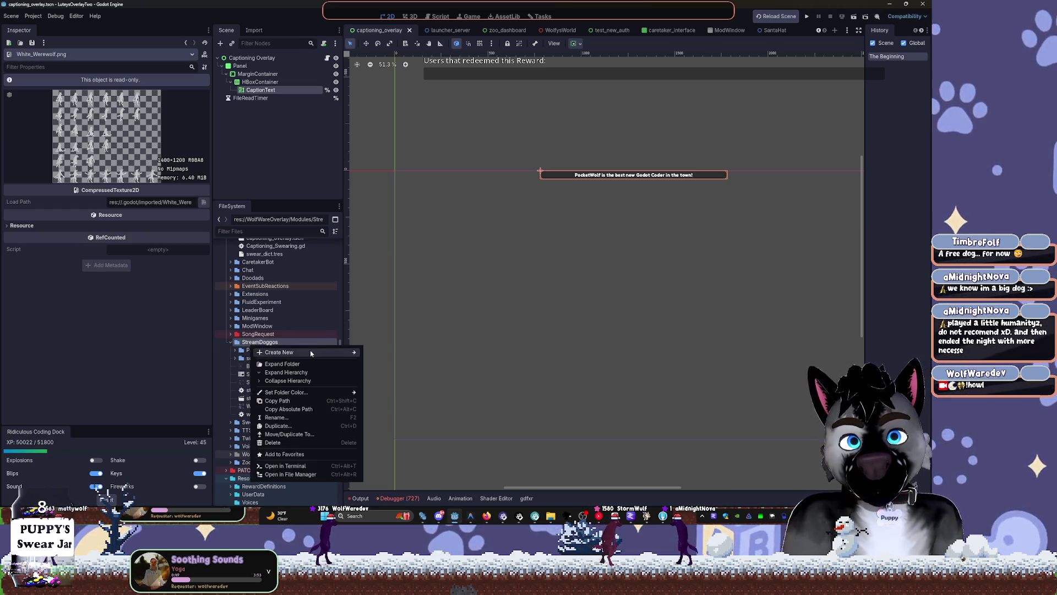
mouse_move(345, 352)
click(395, 353)
text(Asset)
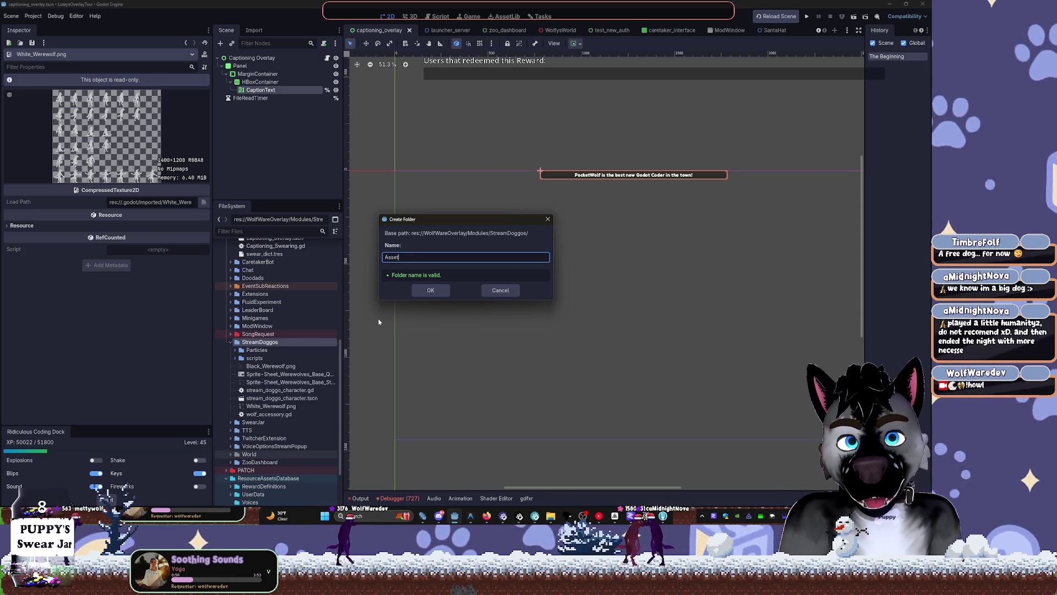
text(s)
key(Return)
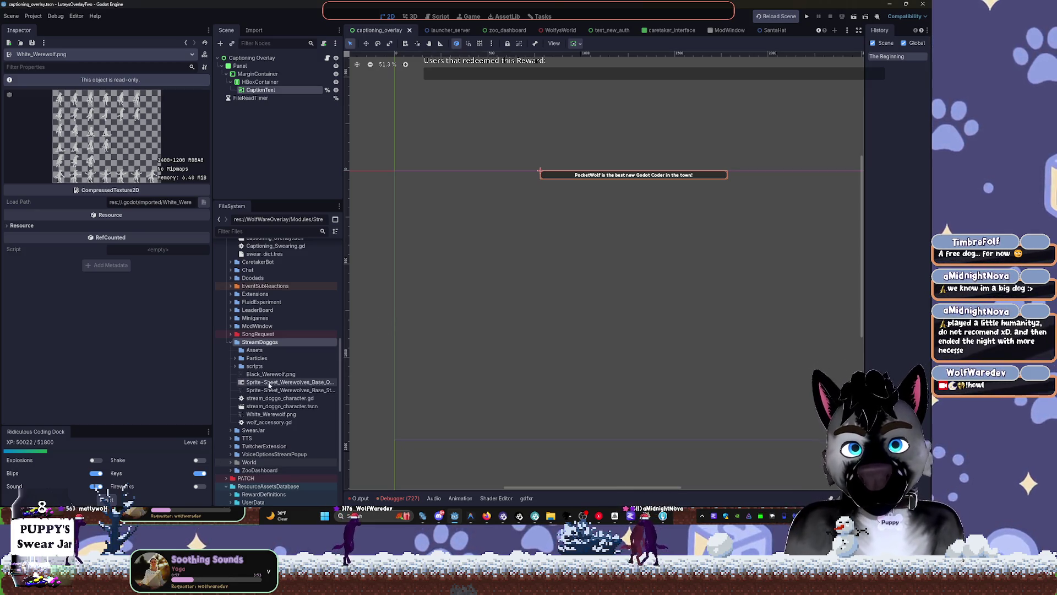
Step: Move both werewolf PNGs and both sprite sheets into the Assets folder
click(269, 373)
shift+click(258, 390)
ctrl+click(269, 414)
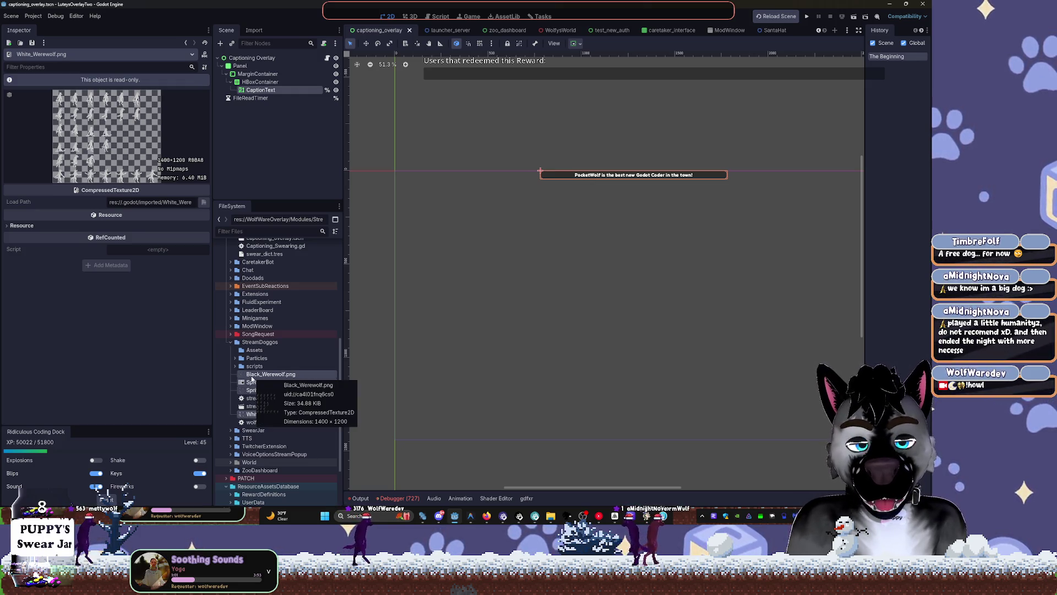
drag(251, 379, 263, 353)
click(420, 270)
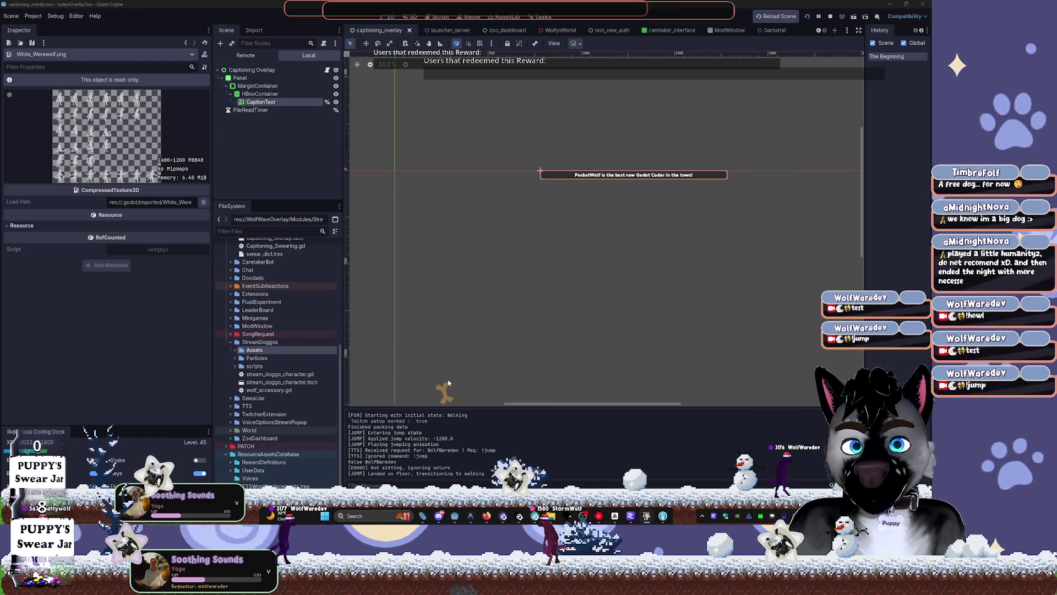
Step: Stop the running game and move wolf_accessory.gd into the StreamDoggos scripts folder
key(F8)
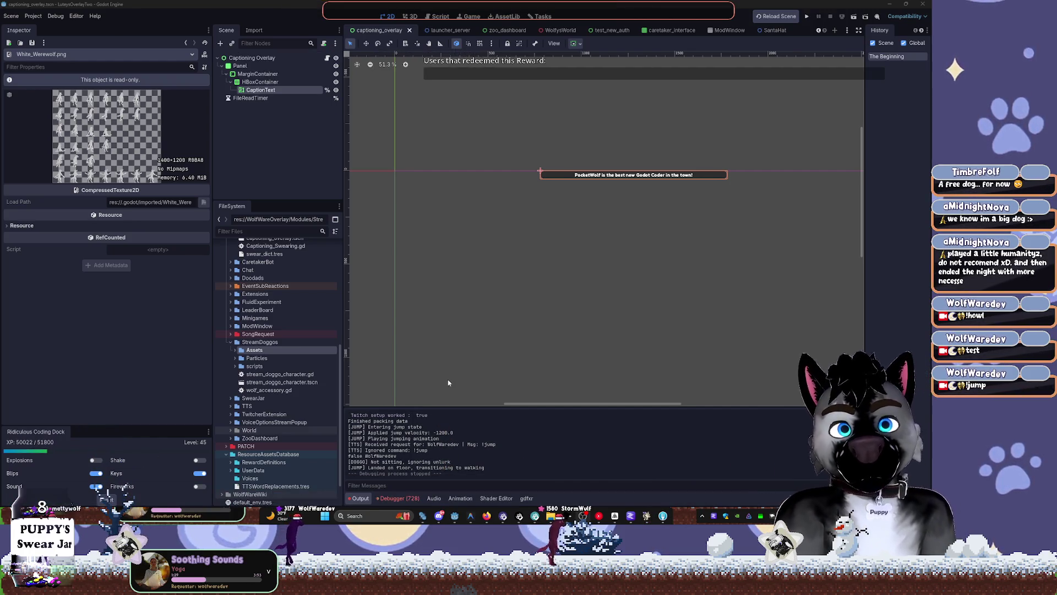
click(250, 375)
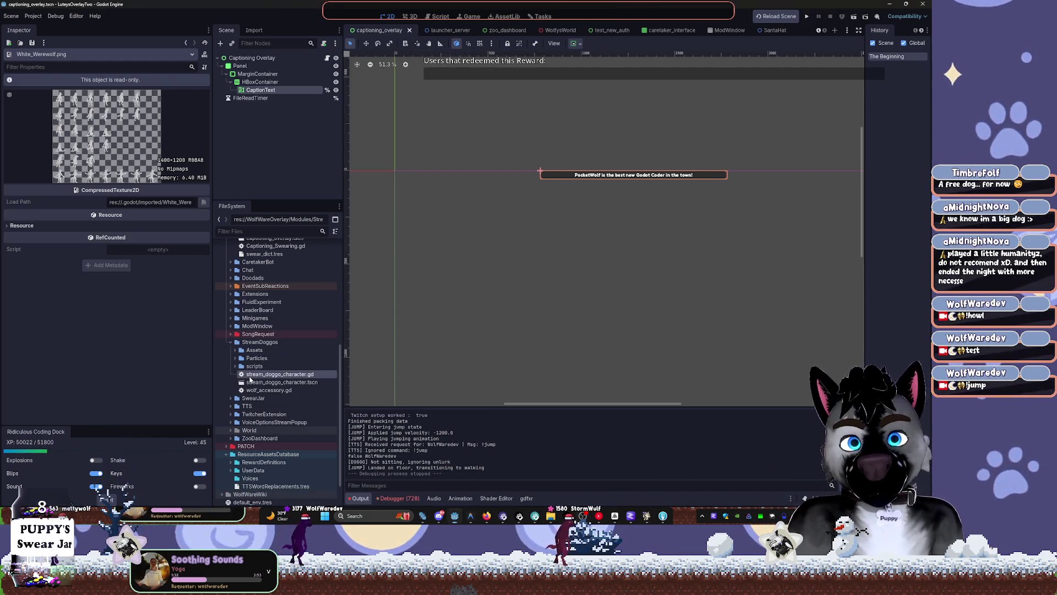
double_click(250, 377)
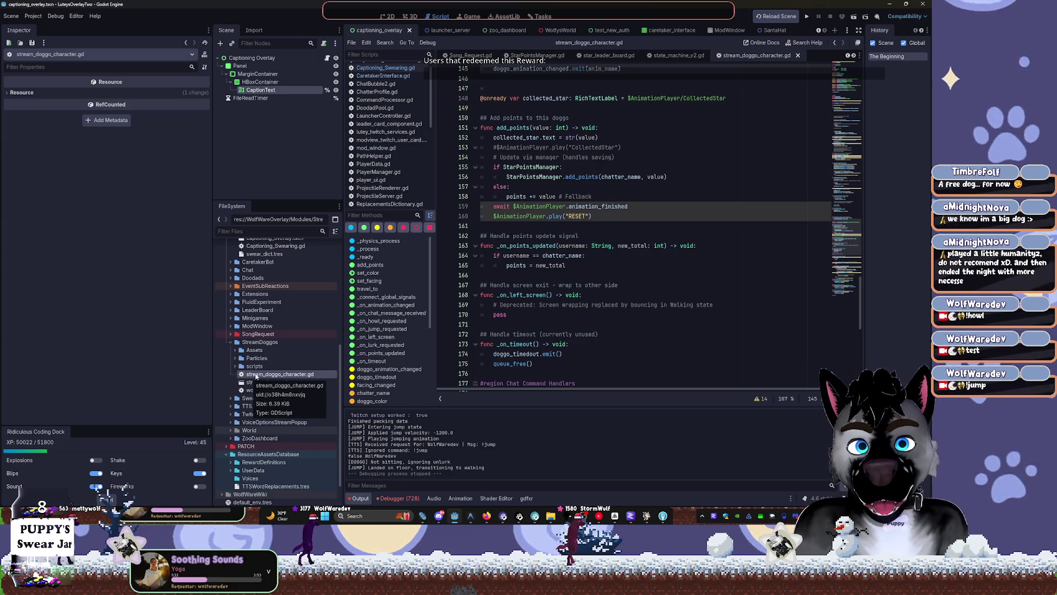
scroll(616, 153, up, 3)
scroll(615, 153, up, 7)
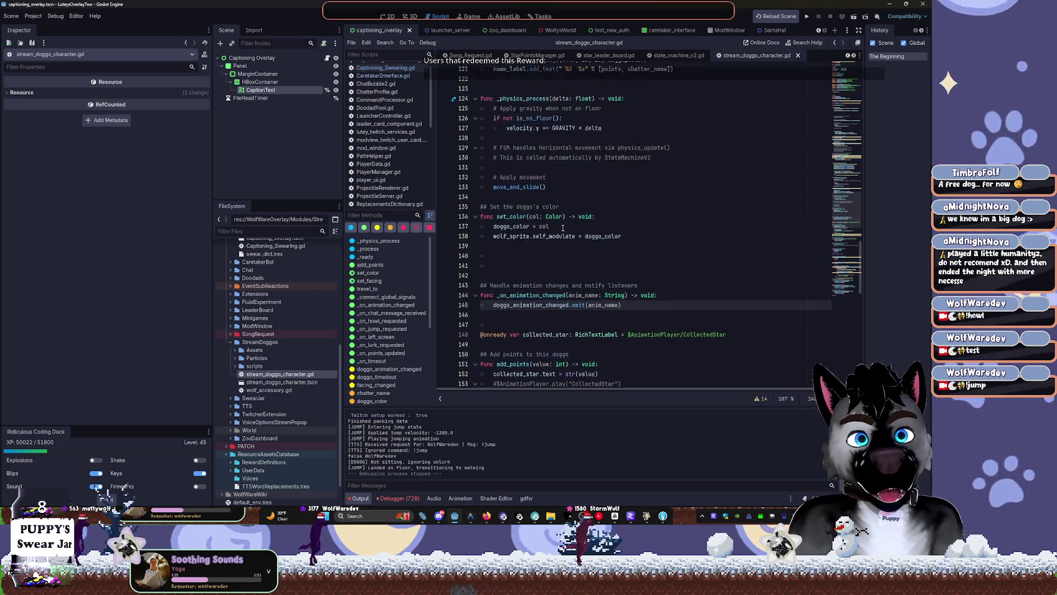
double_click(259, 390)
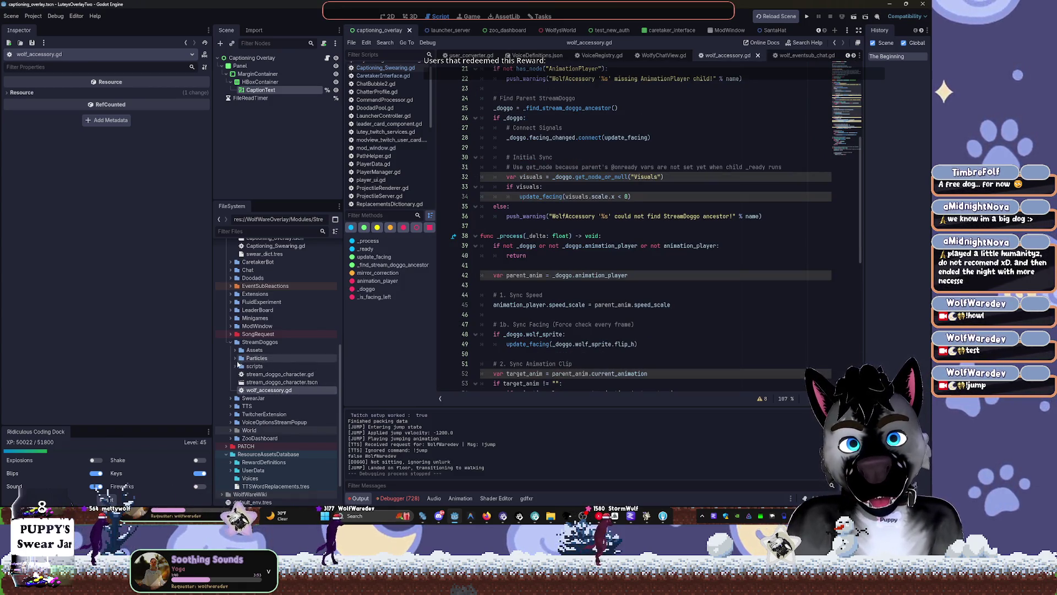
click(235, 366)
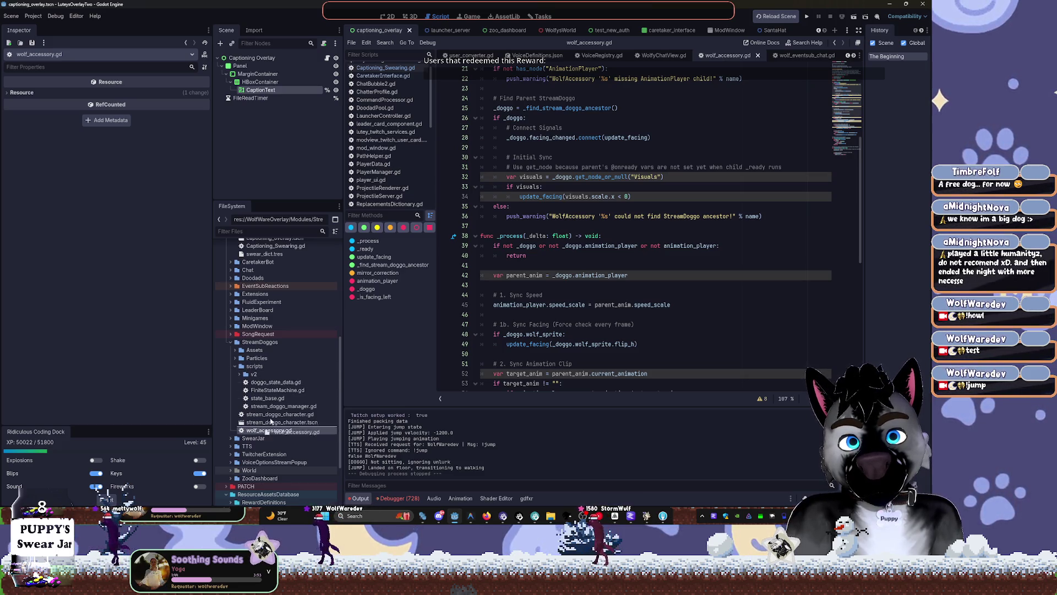
drag(268, 430, 254, 374)
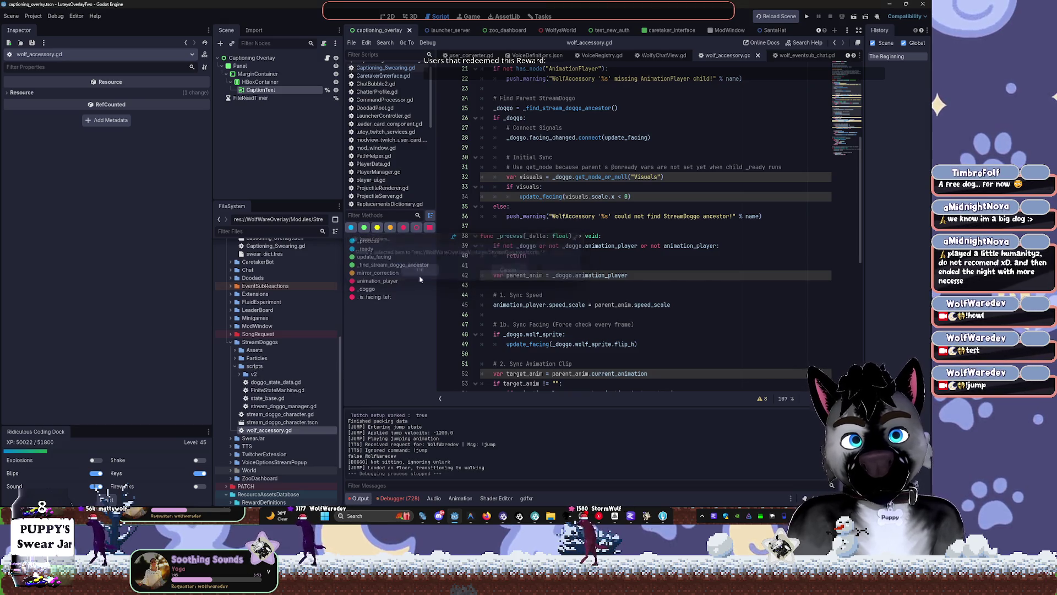
Step: Rename the scripts folder to fsm
click(253, 367)
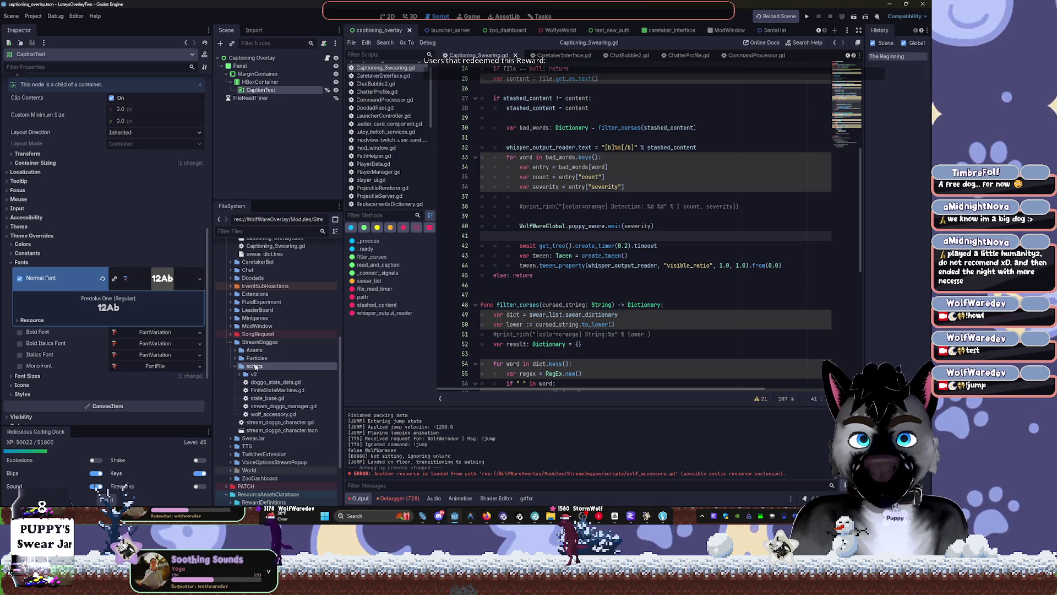
click(256, 366)
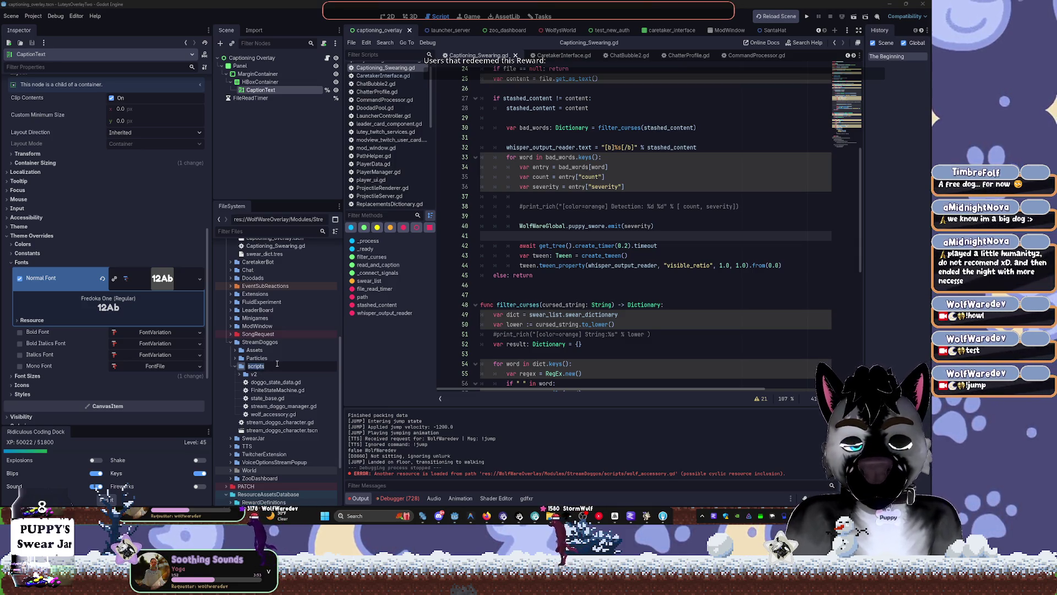
text(fsm)
key(Escape)
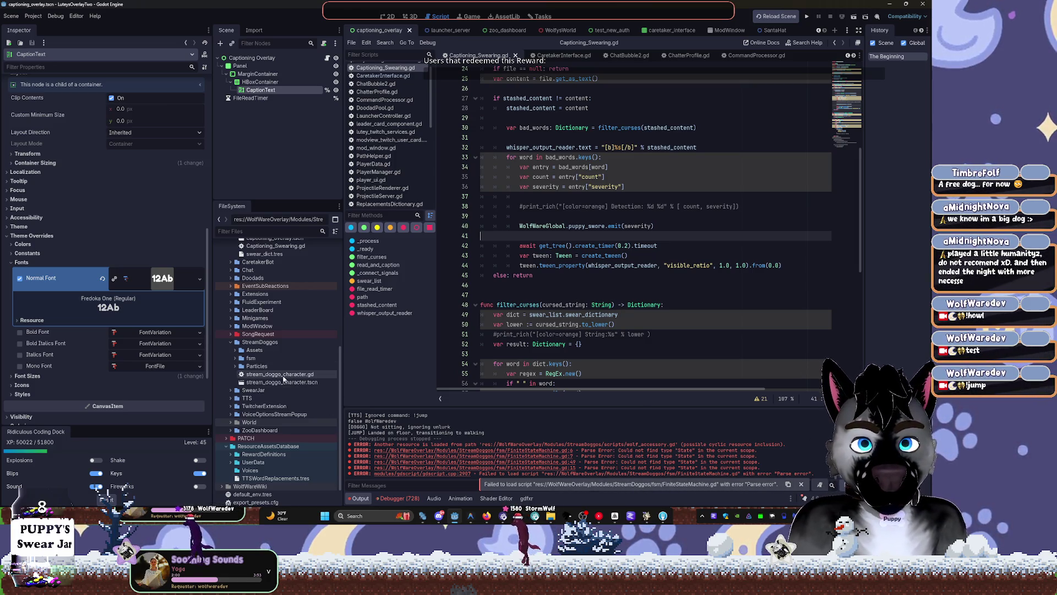
Step: Expand the fsm folder and open FiniteStateMachine.gd at its parse error to review the code
click(259, 361)
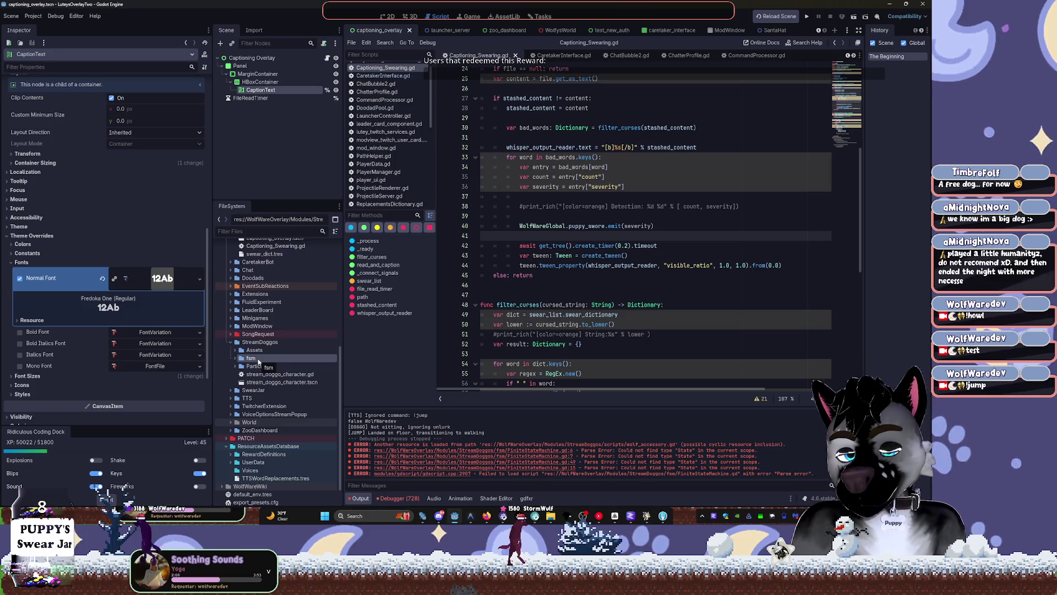
key(XF86AudioLowerVolume)
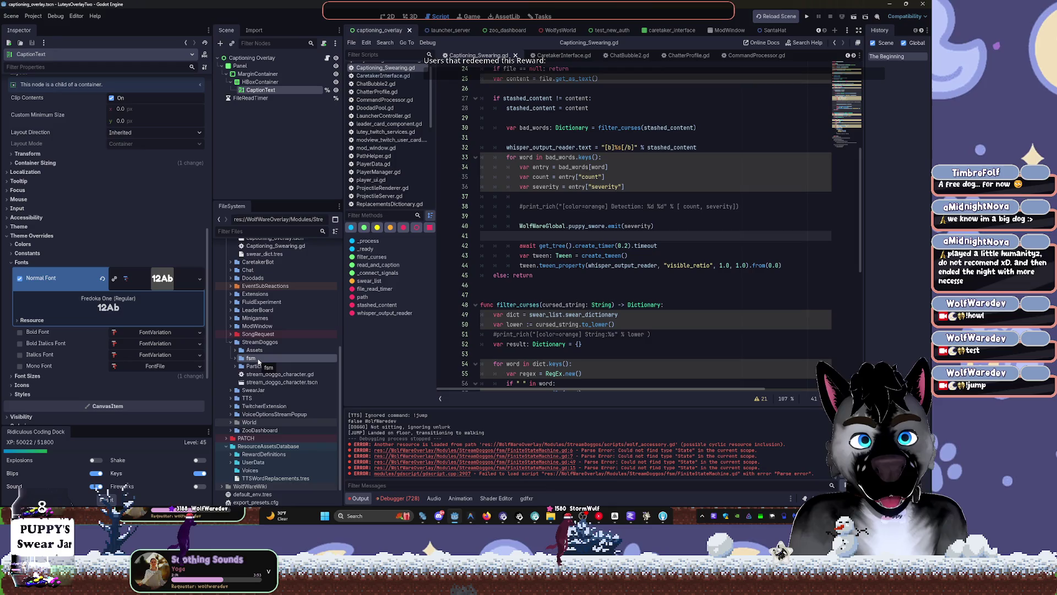
key(XF86AudioLowerVolume)
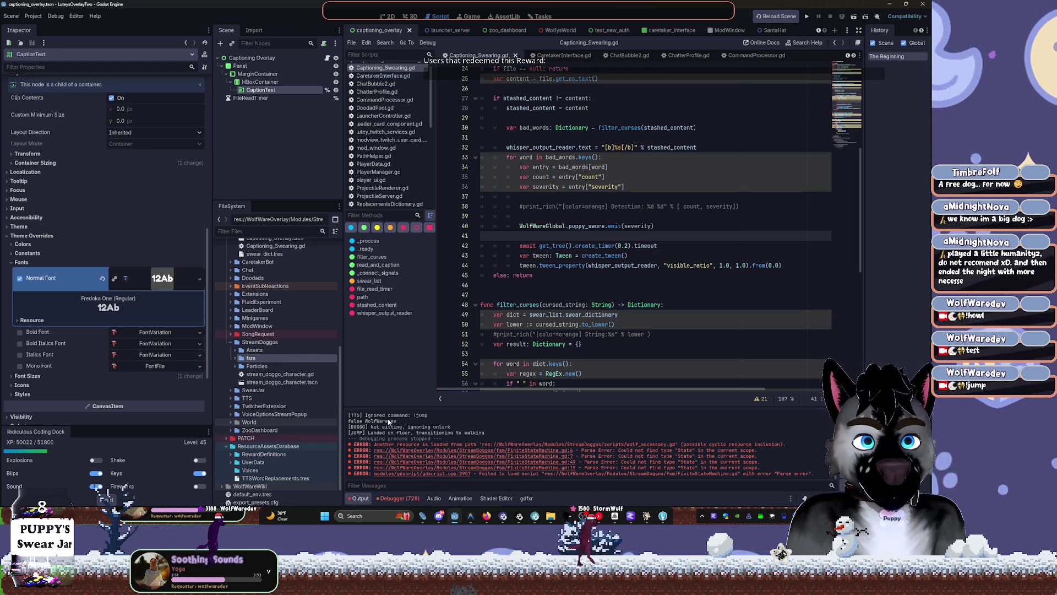
double_click(250, 358)
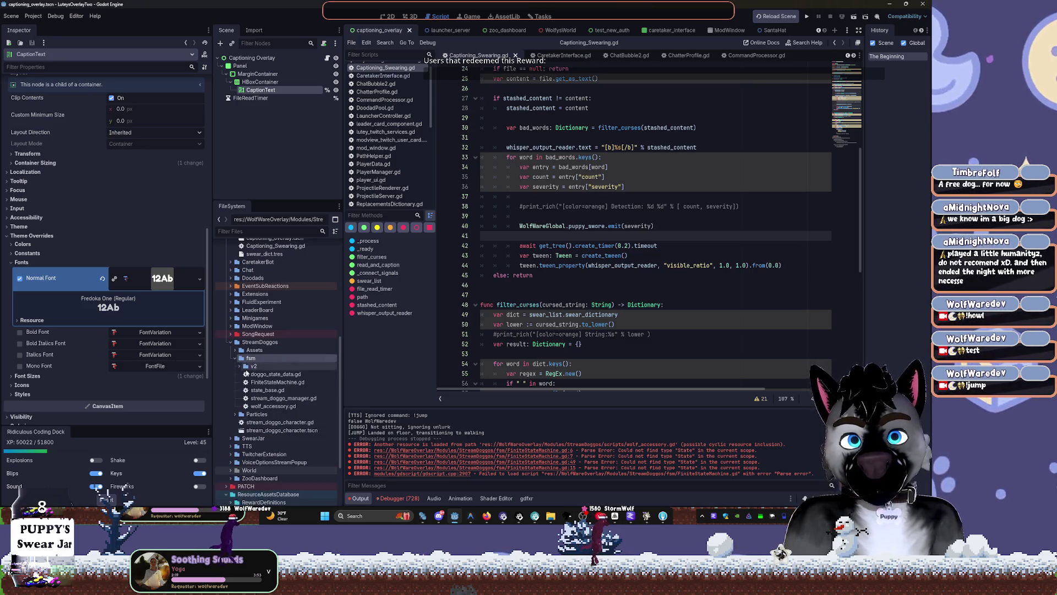
click(277, 381)
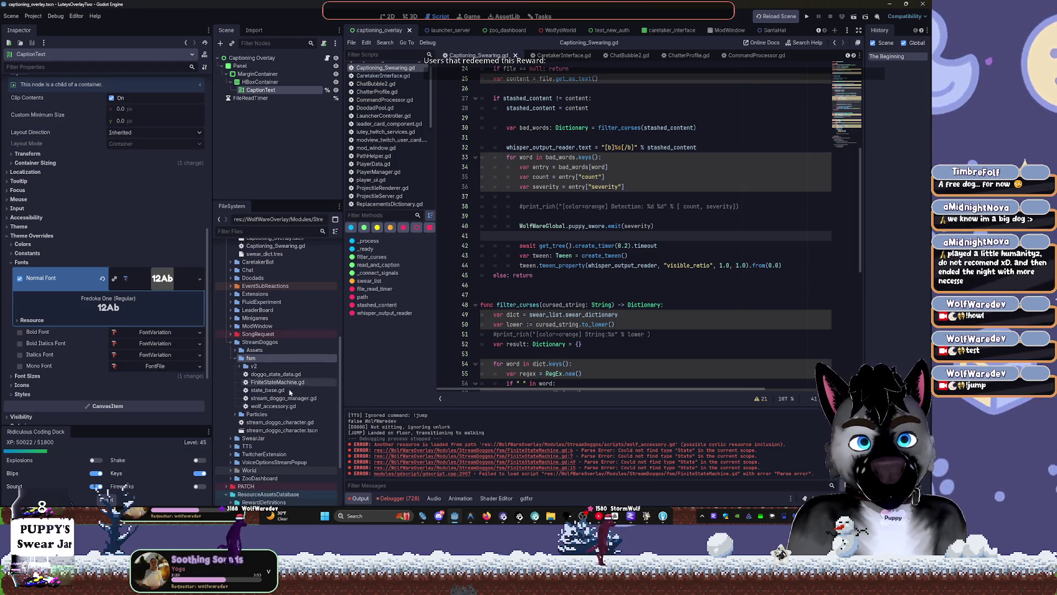
click(536, 468)
scroll(588, 210, up, 3)
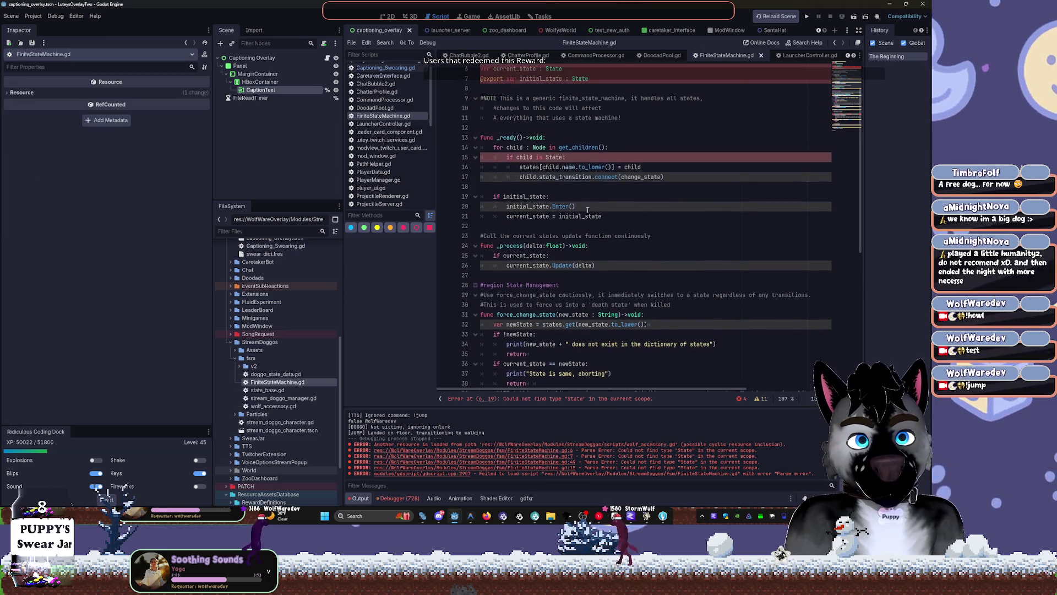
scroll(574, 156, up, 1)
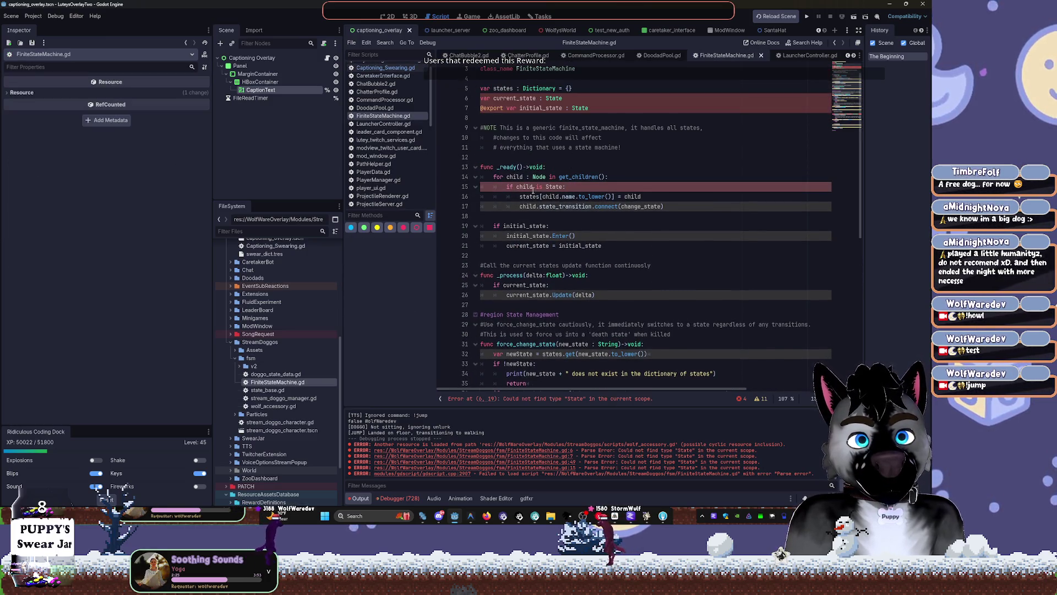
scroll(534, 182, up, 1)
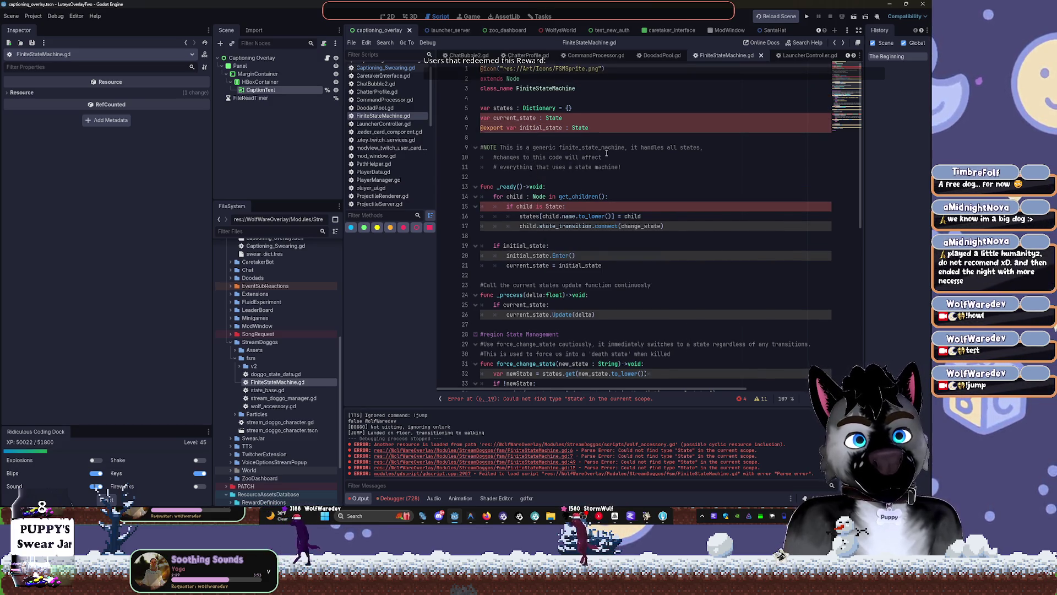
scroll(602, 158, down, 10)
scroll(603, 158, down, 1)
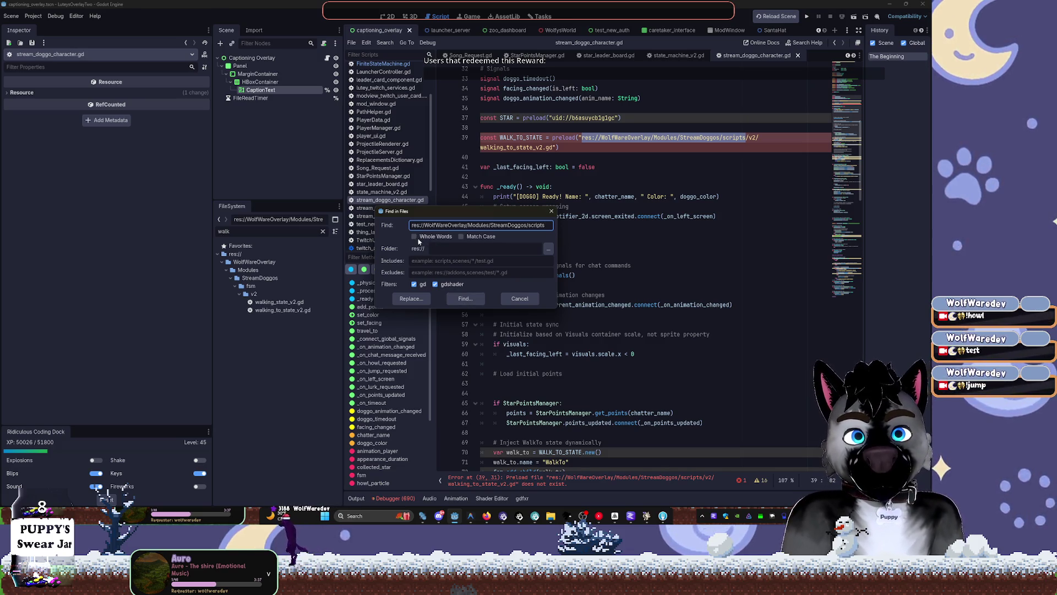
Step: Search the project for the old scripts path (1 match) and enable Match Case
click(410, 298)
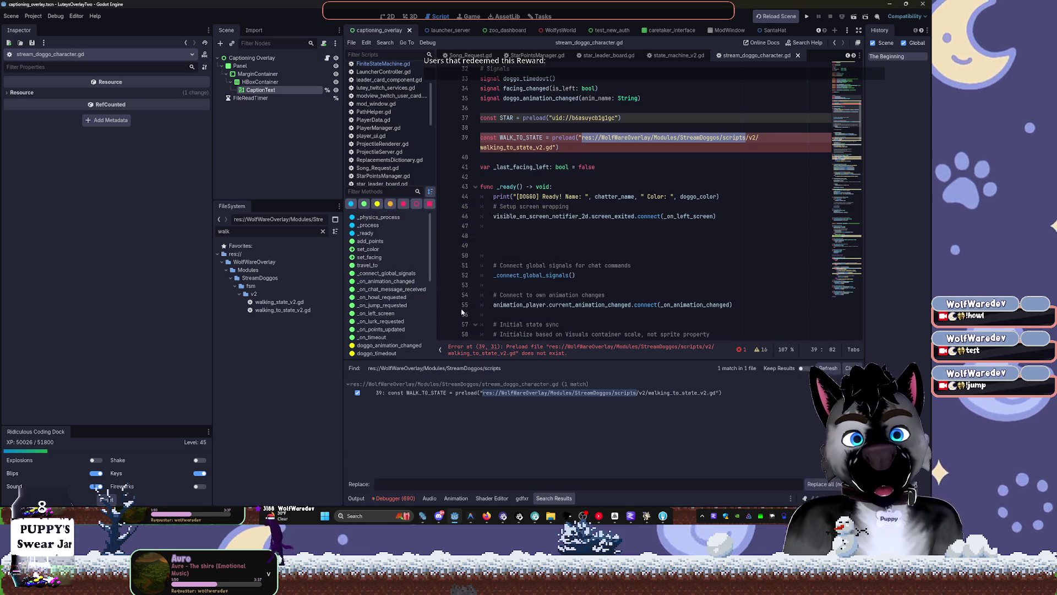
key(ctrl+shift+f)
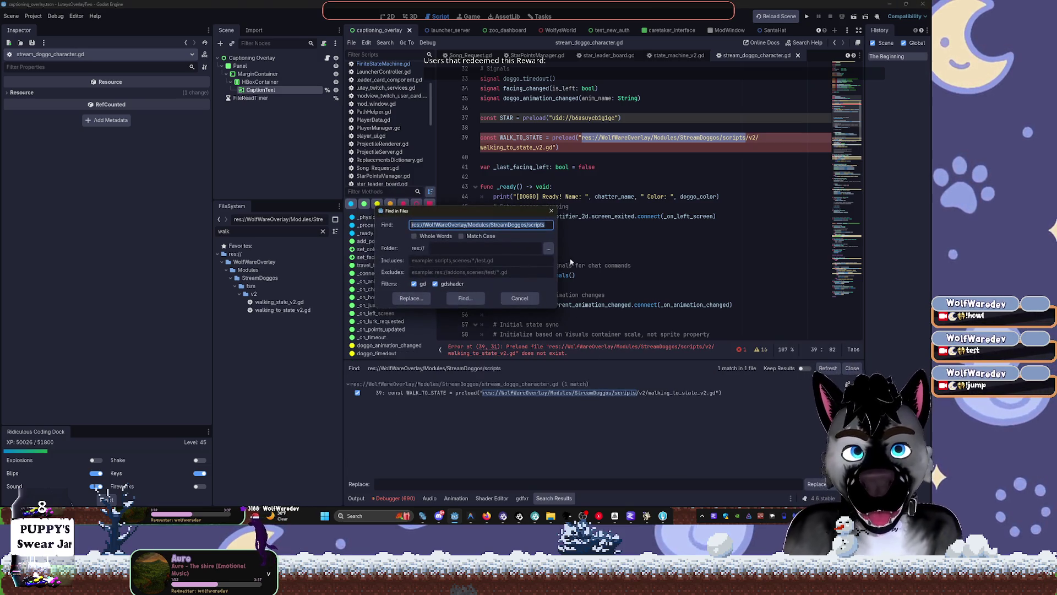
click(456, 249)
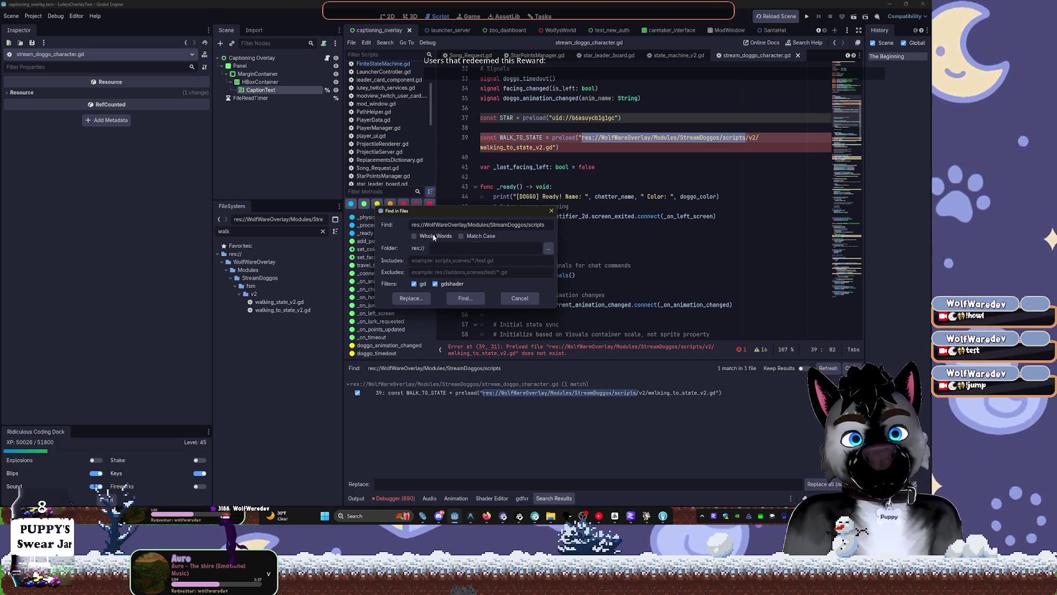
click(461, 235)
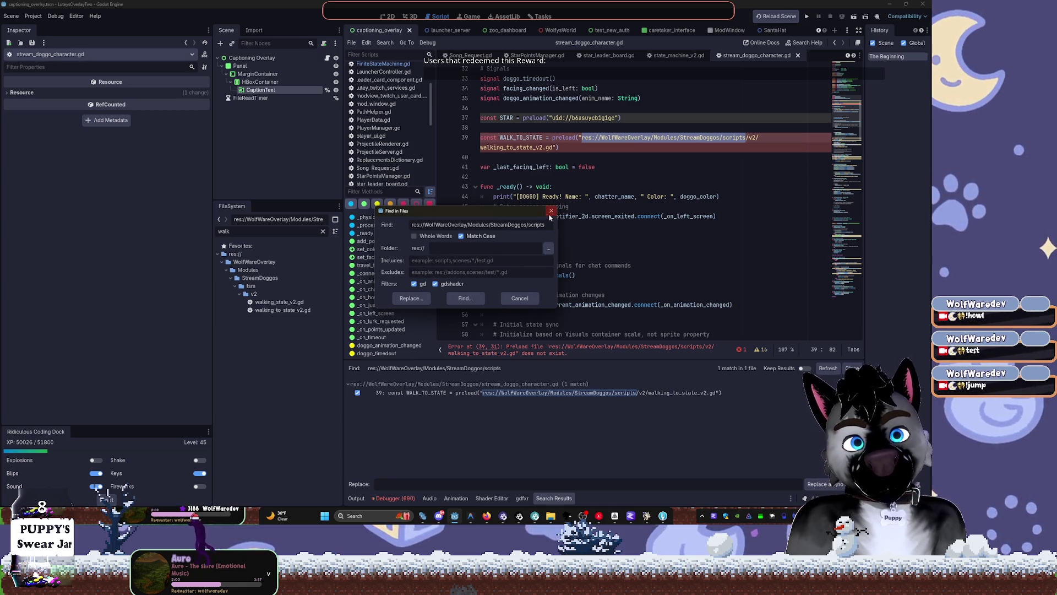
click(520, 298)
click(604, 166)
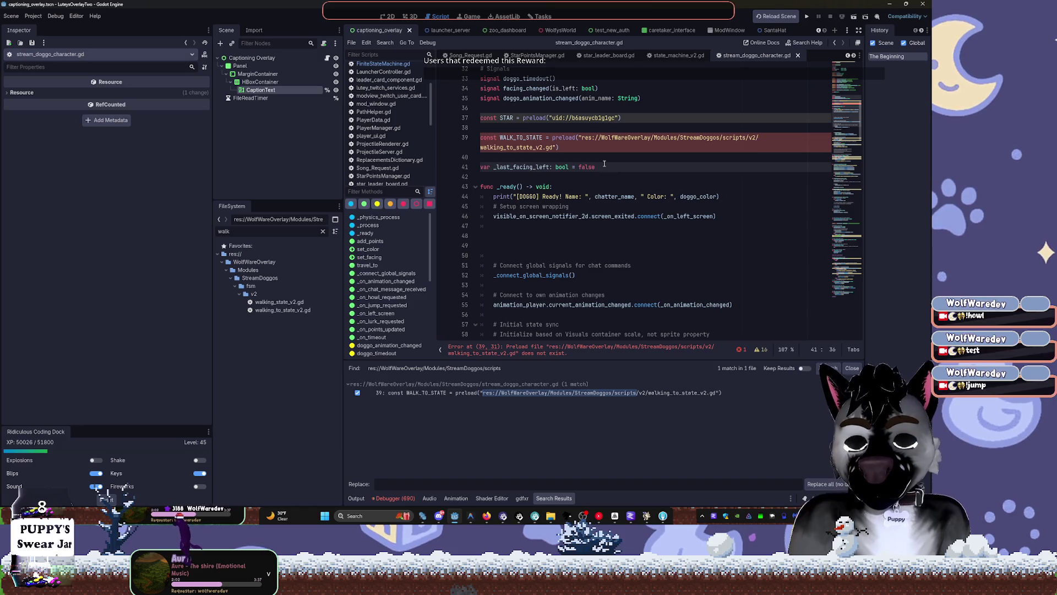
Step: Open Replace in Files for the old scripts path
key(ctrl+shift+f)
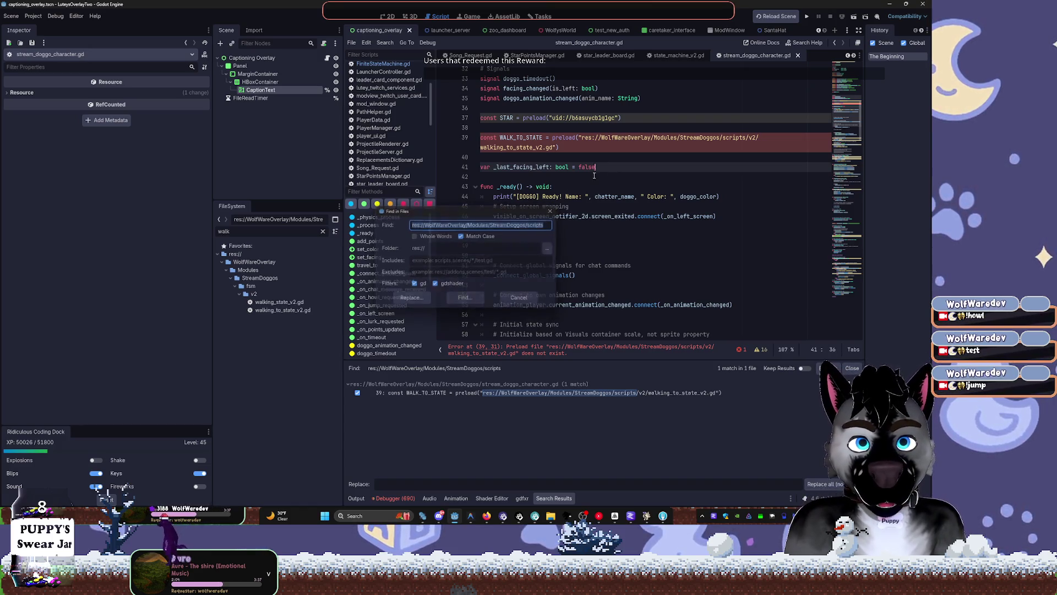
key(Escape)
key(ctrl+shift+r)
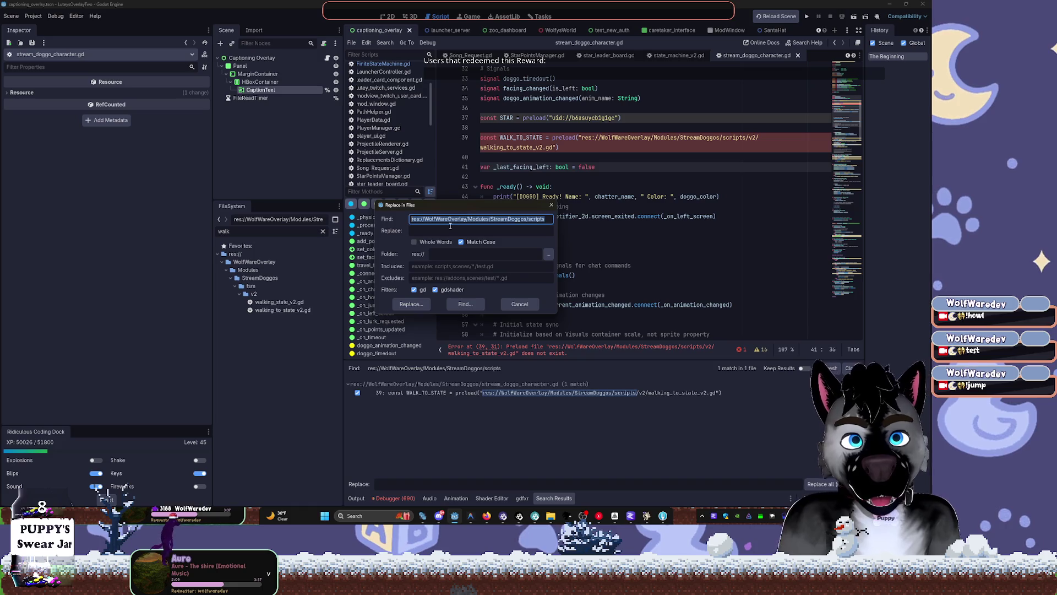
Step: Replace the old scripts path with res://WolfWareOverlay/Modules/StreamDoggos/fsm in every match
click(460, 216)
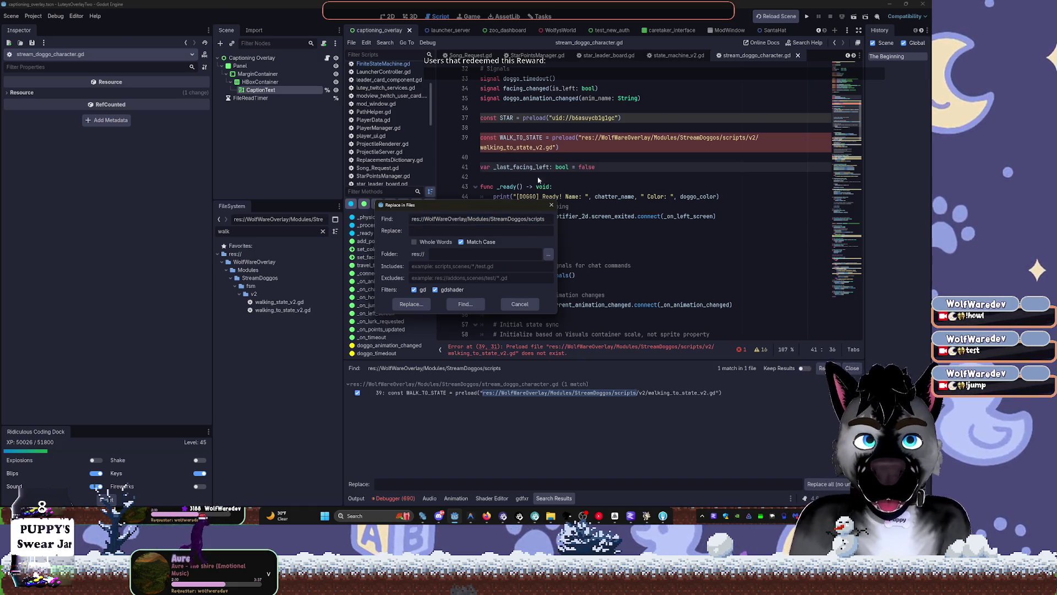
drag(545, 218, 361, 218)
key(ctrl+c)
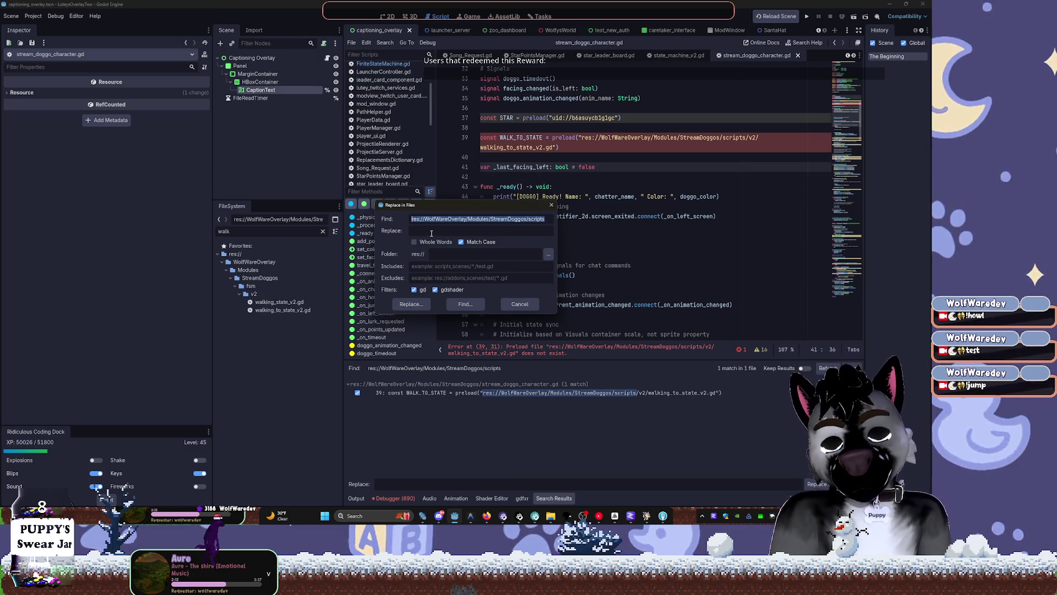
click(464, 231)
key(ctrl+v)
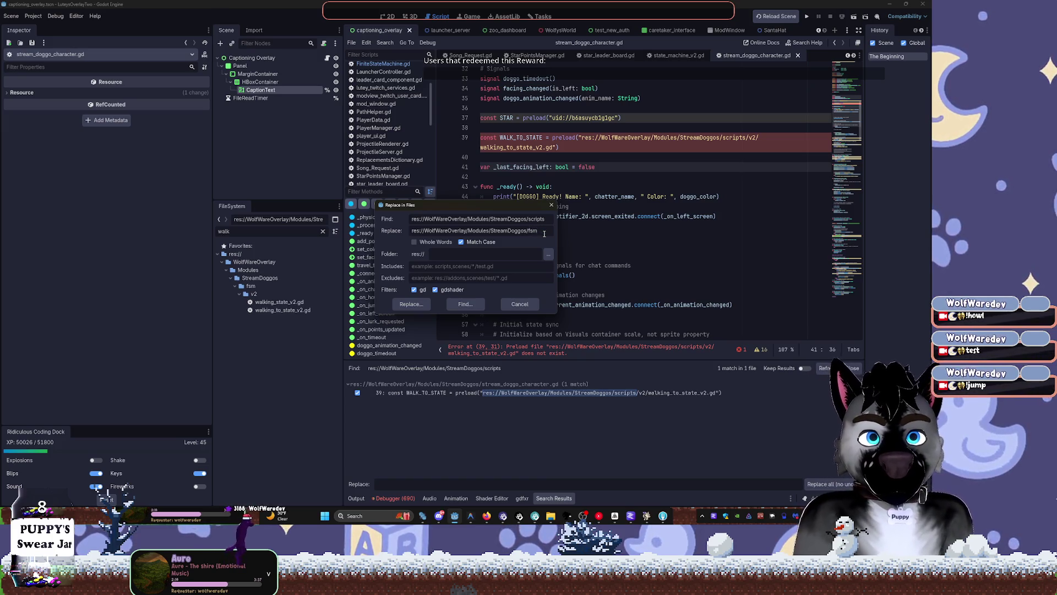
click(424, 307)
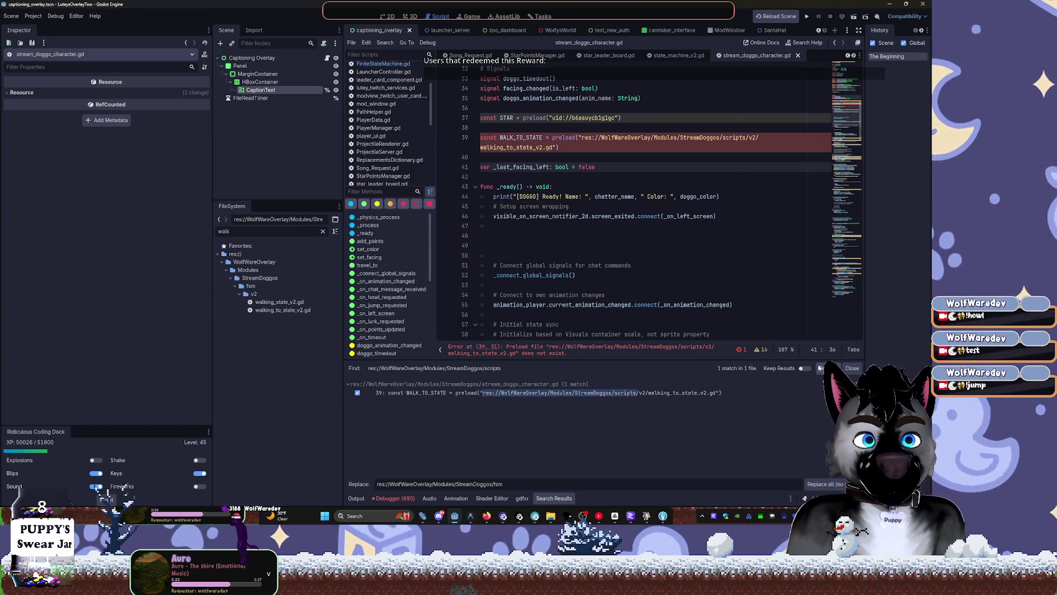
click(822, 484)
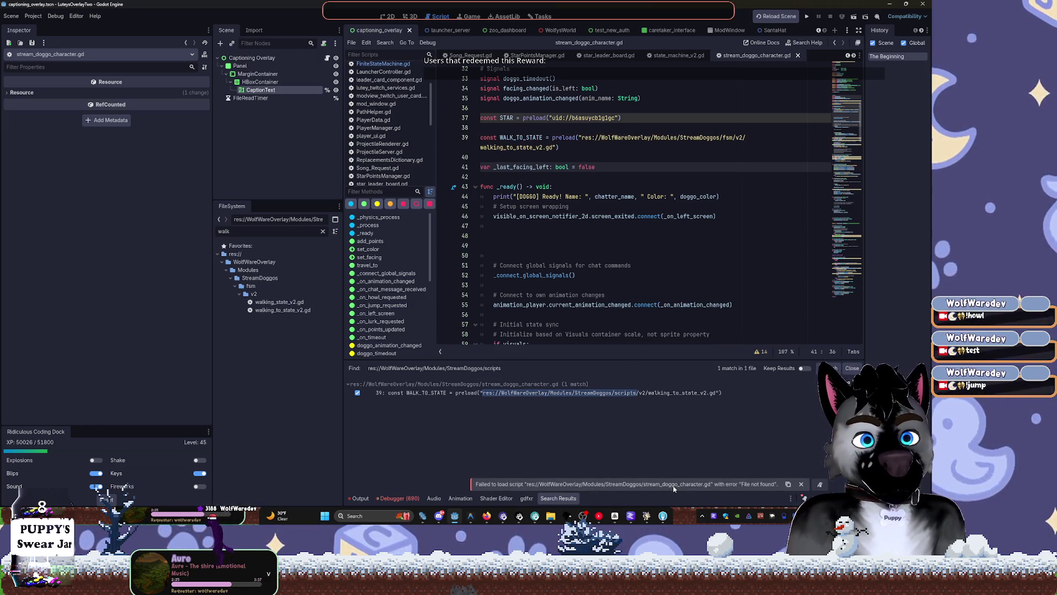
Step: Rerun Replace in Files to confirm 0 matches of the old path remain
click(628, 249)
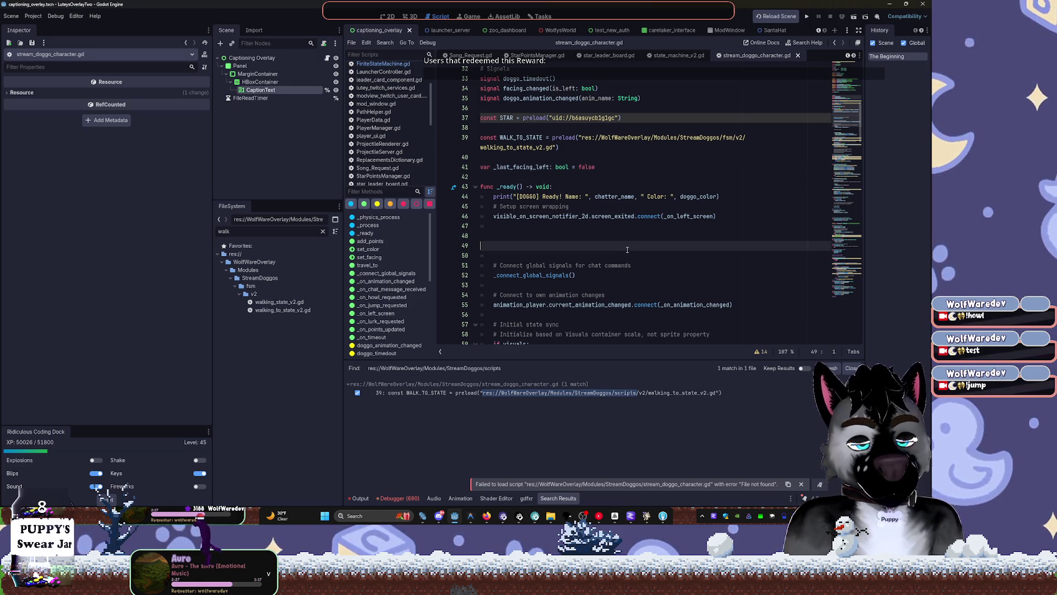
key(ctrl+shift+r)
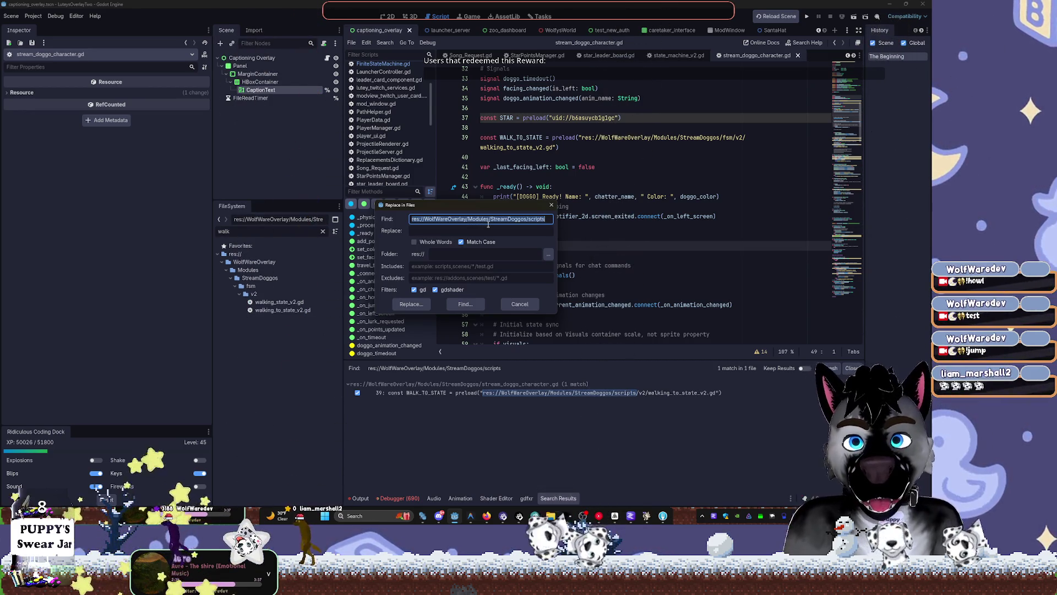
click(535, 230)
key(ctrl+v)
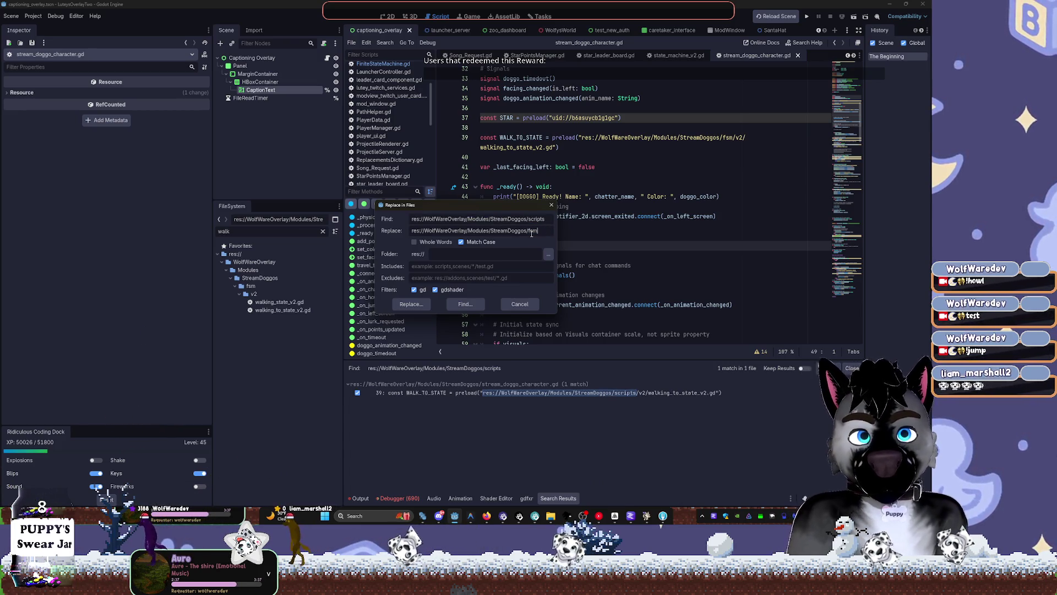
click(466, 305)
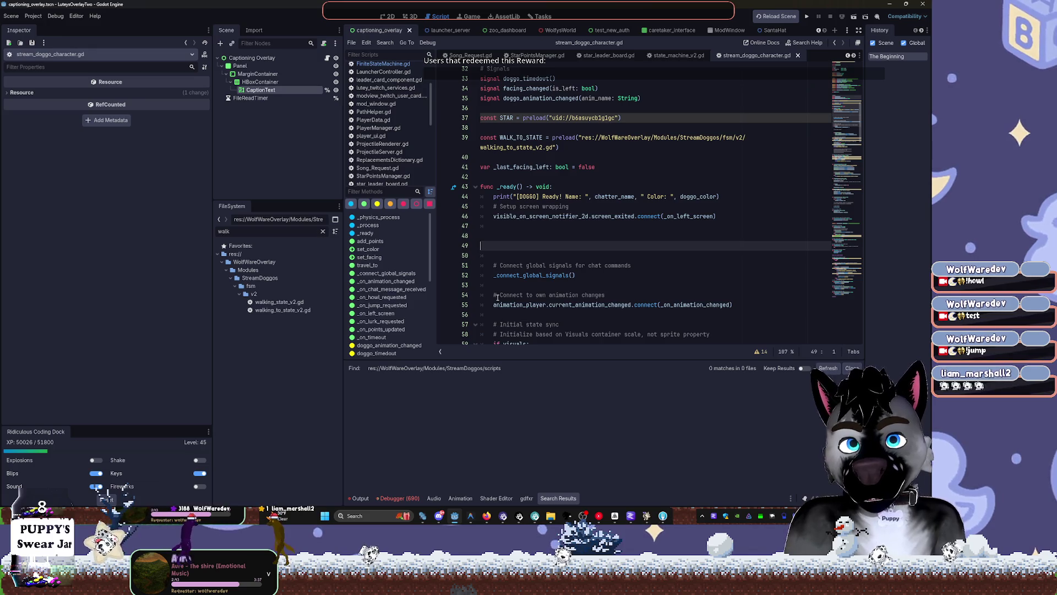
Step: Run the overlay project and clear the FileSystem filter to show the full tree
click(807, 18)
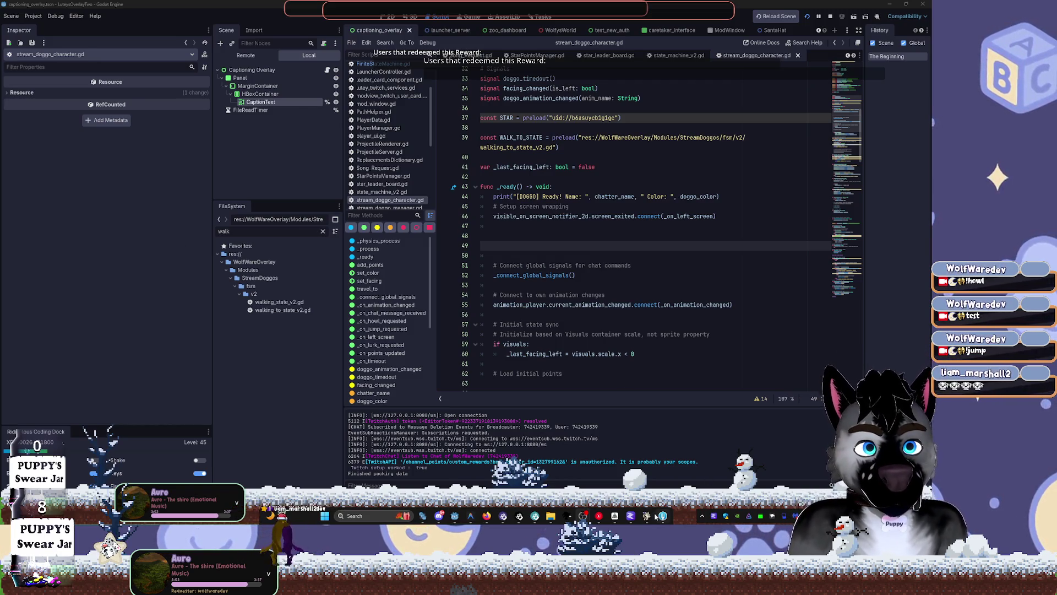
mouse_move(655, 517)
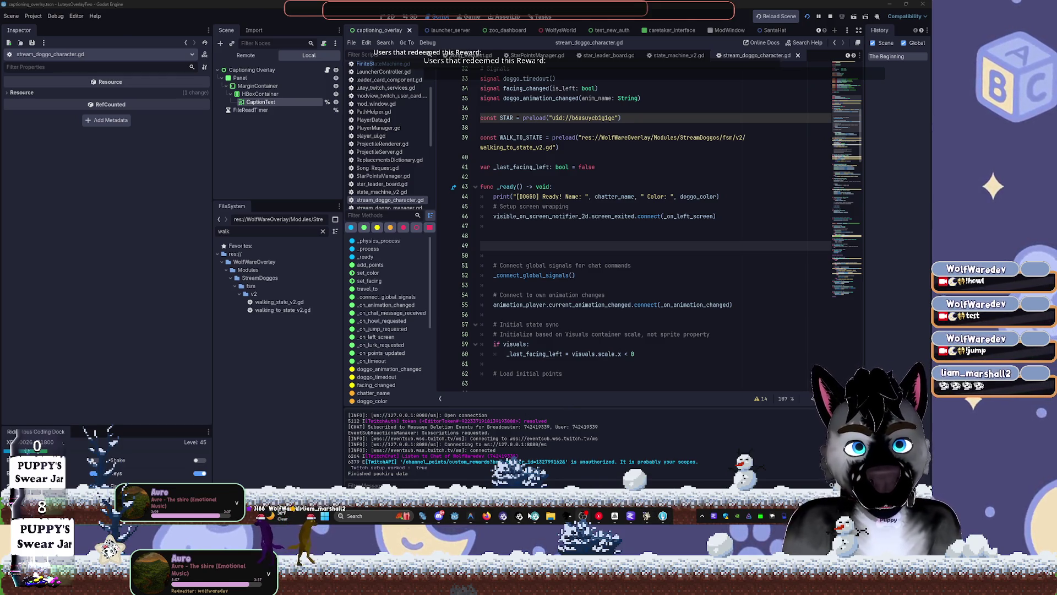
click(100, 341)
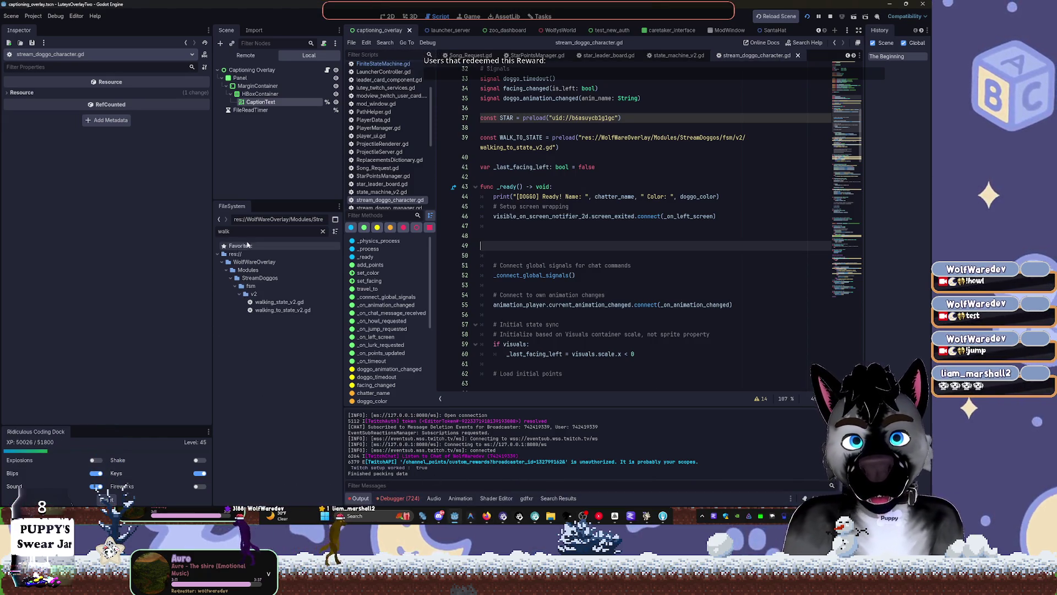
click(323, 232)
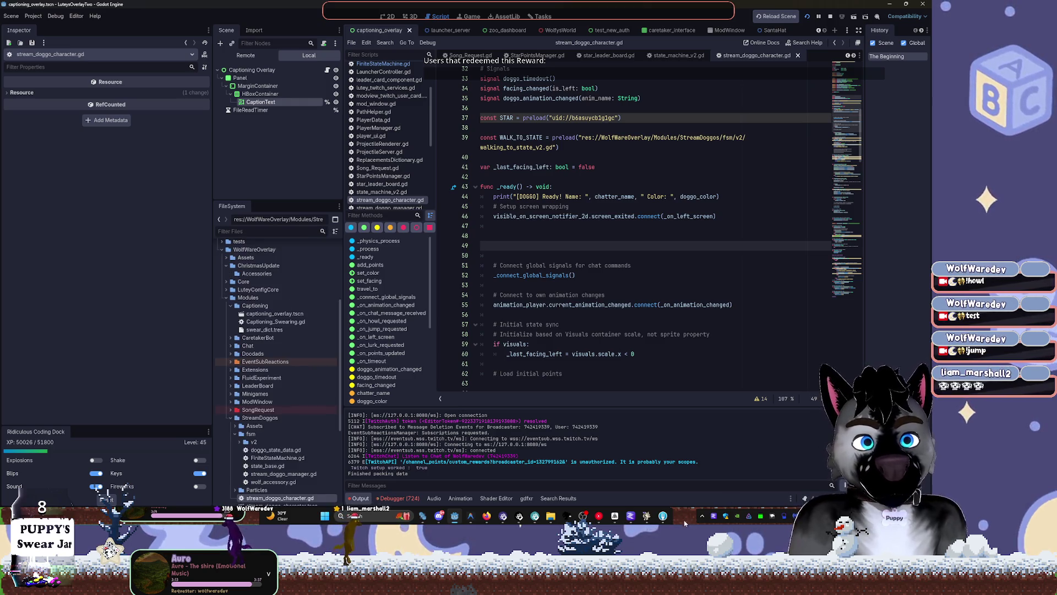
click(656, 519)
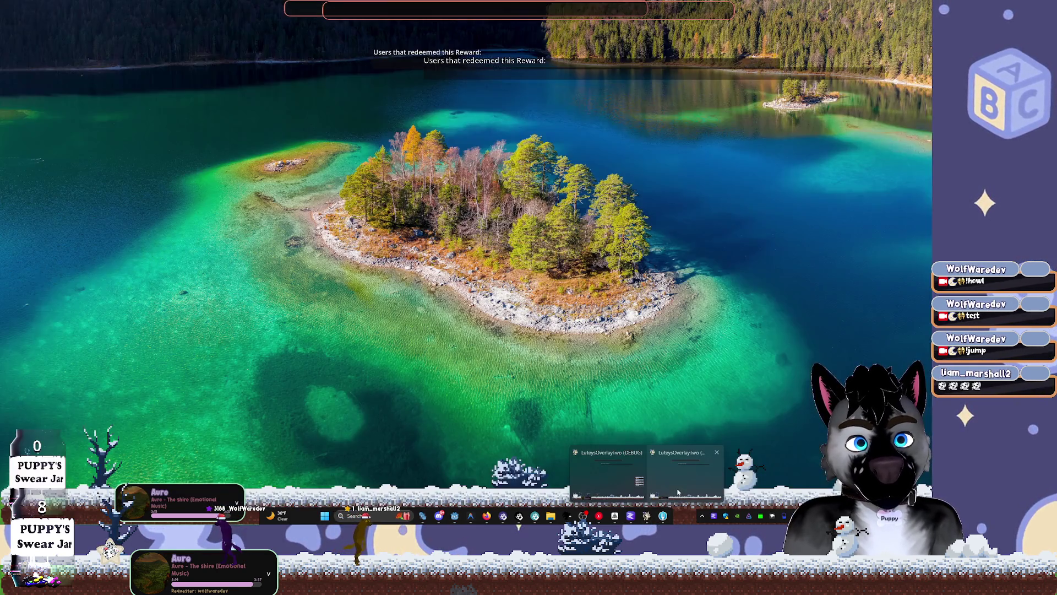
click(653, 521)
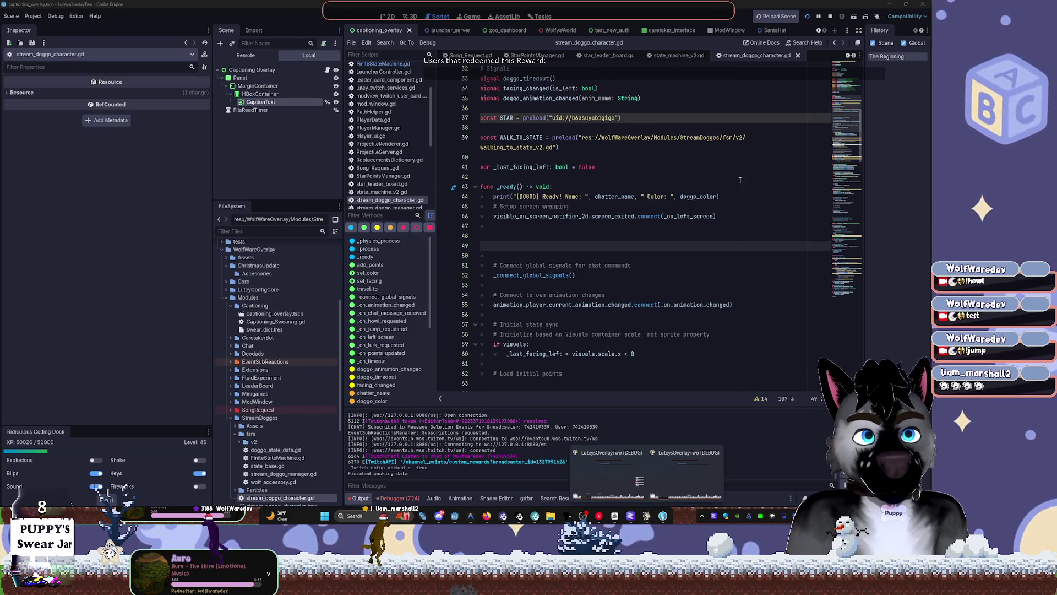
Step: Stop the running overlay and launch the project again
click(830, 18)
click(830, 17)
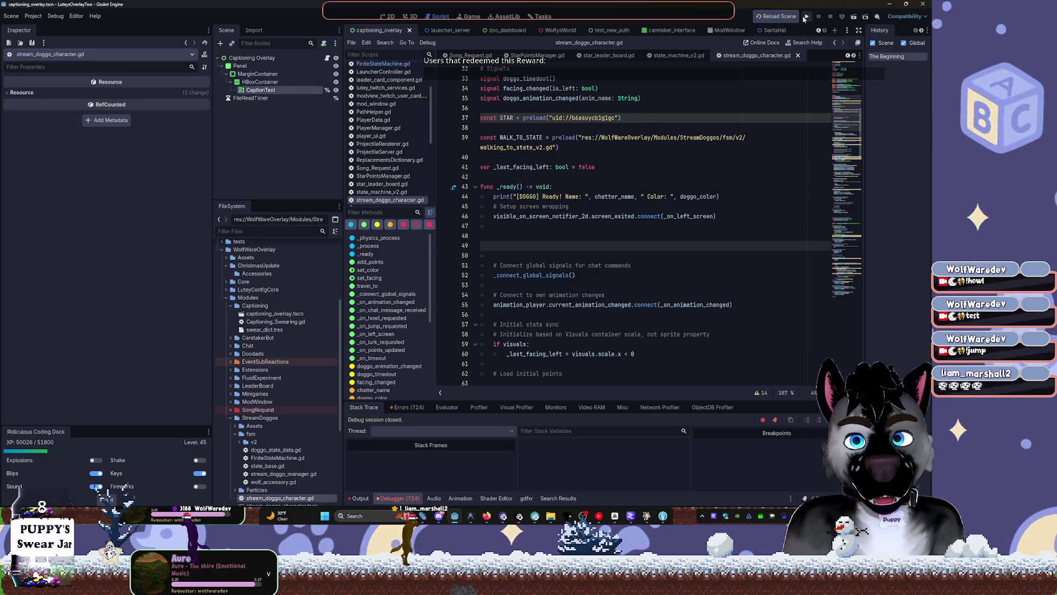
click(808, 17)
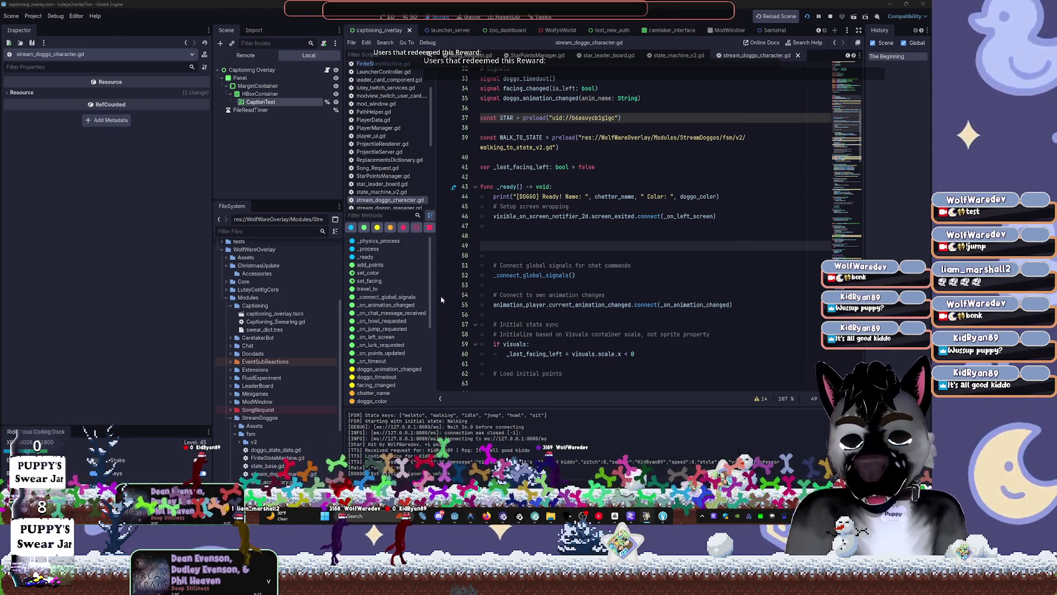
Step: Stop the overlay and collapse the fsm, StreamDoggos and Modules folders
key(F8)
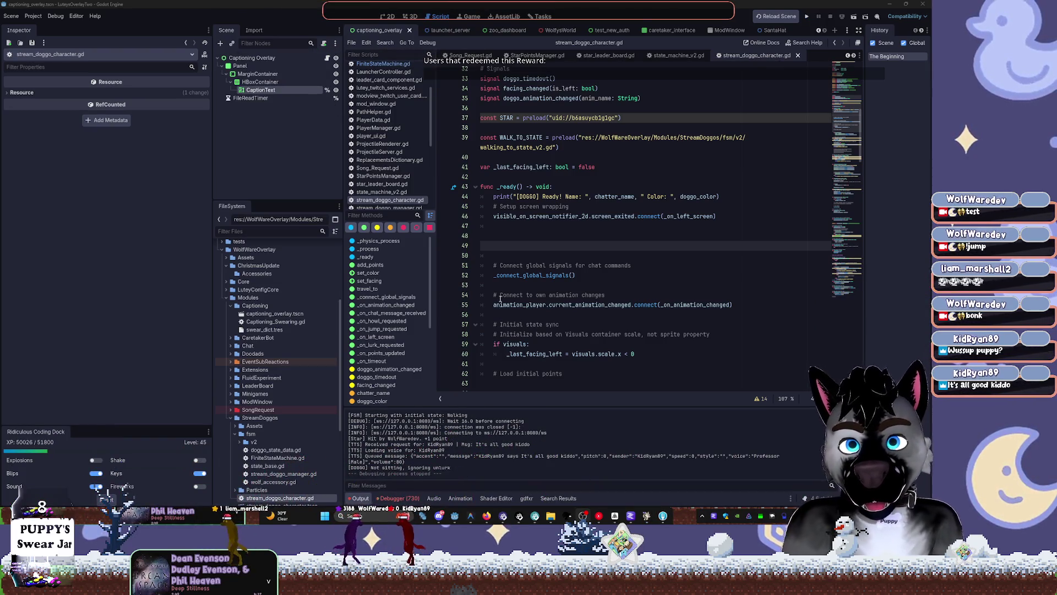
click(654, 265)
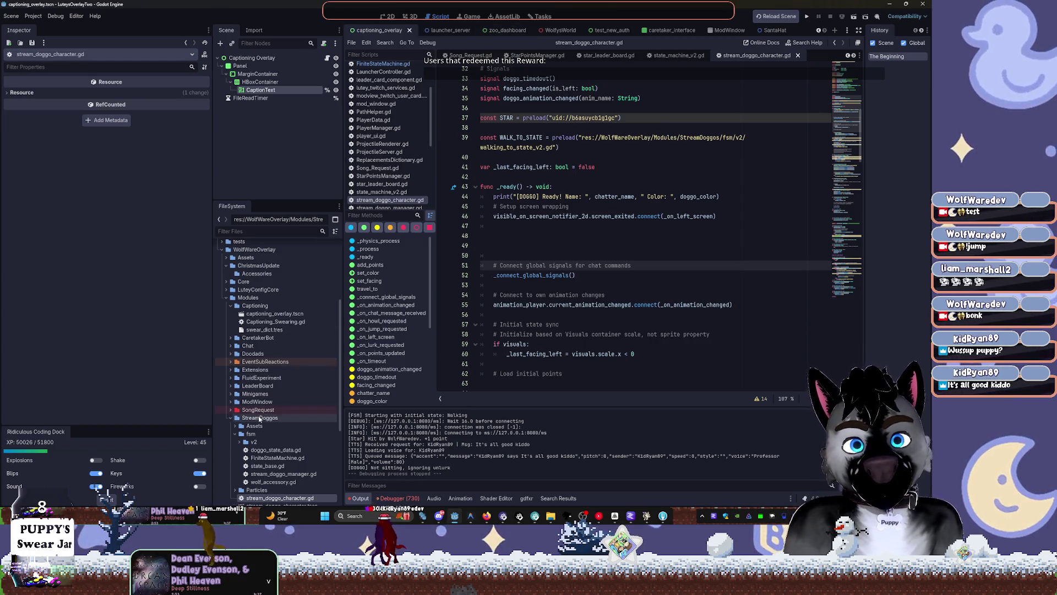
scroll(260, 418, down, 5)
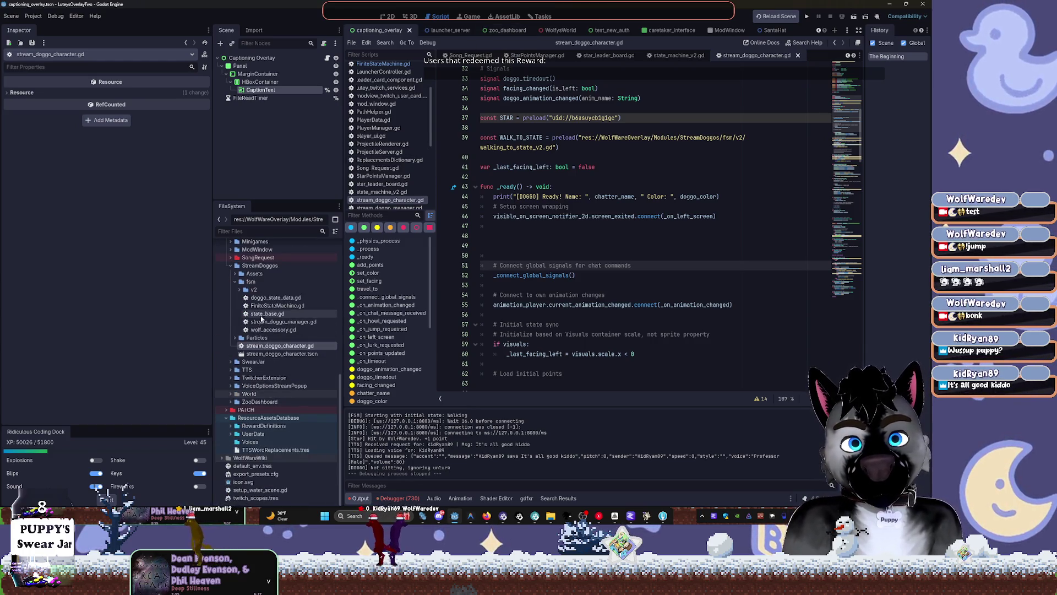
click(234, 282)
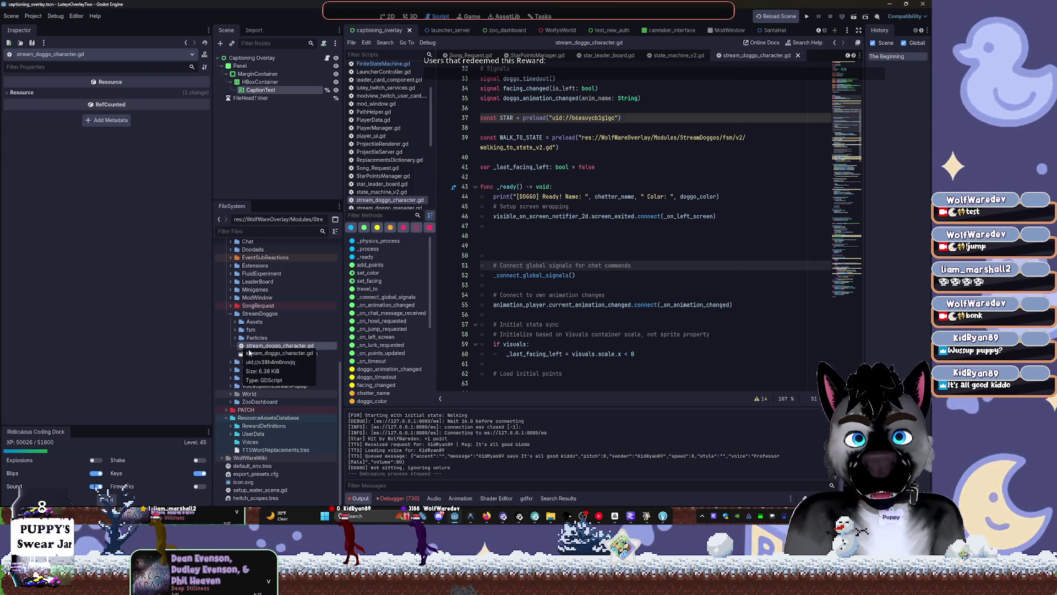
click(231, 314)
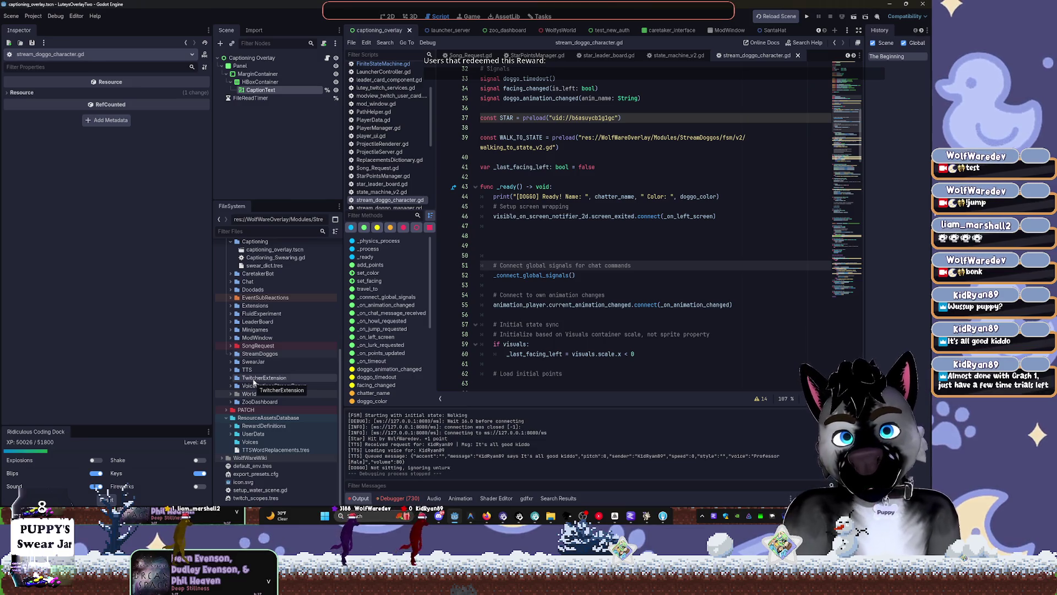
scroll(272, 413, up, 6)
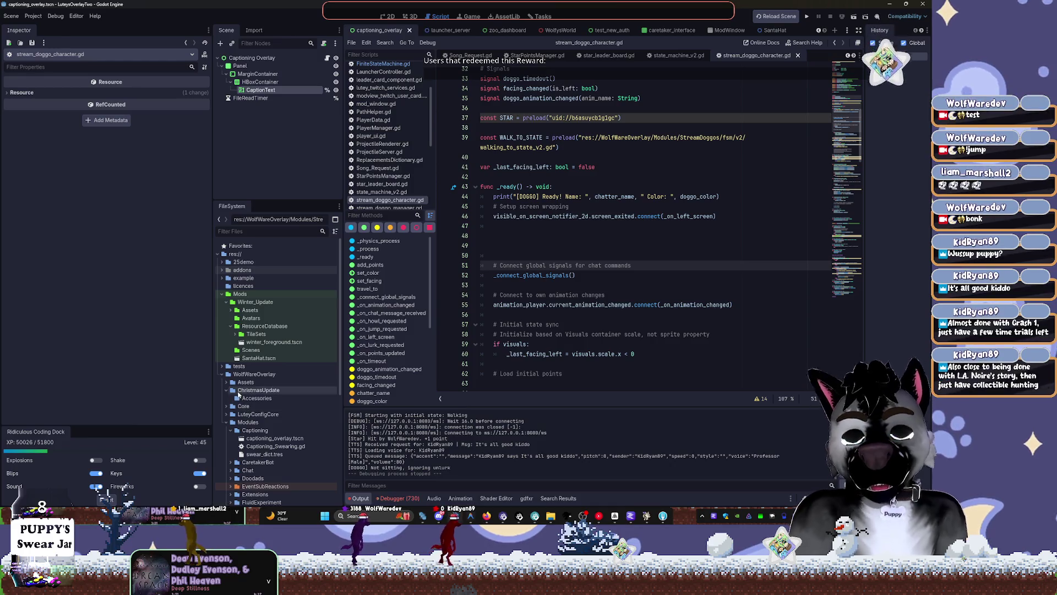
click(226, 422)
Step: Expand LuteyConfigCore and WolfWareScopes to list the wolfy_oauth .tres files
scroll(233, 434, down, 2)
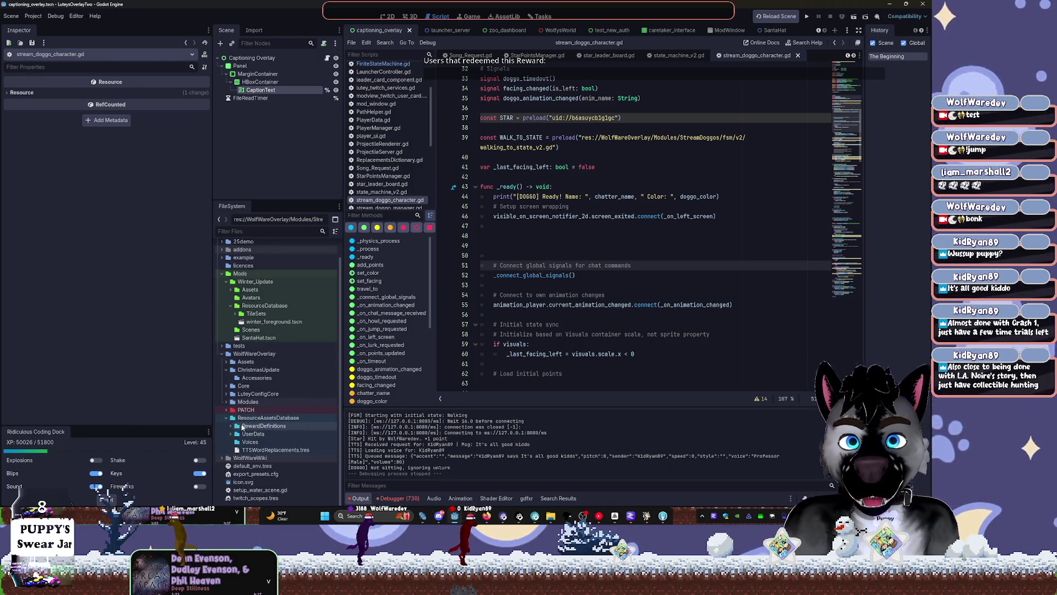
click(226, 394)
click(230, 403)
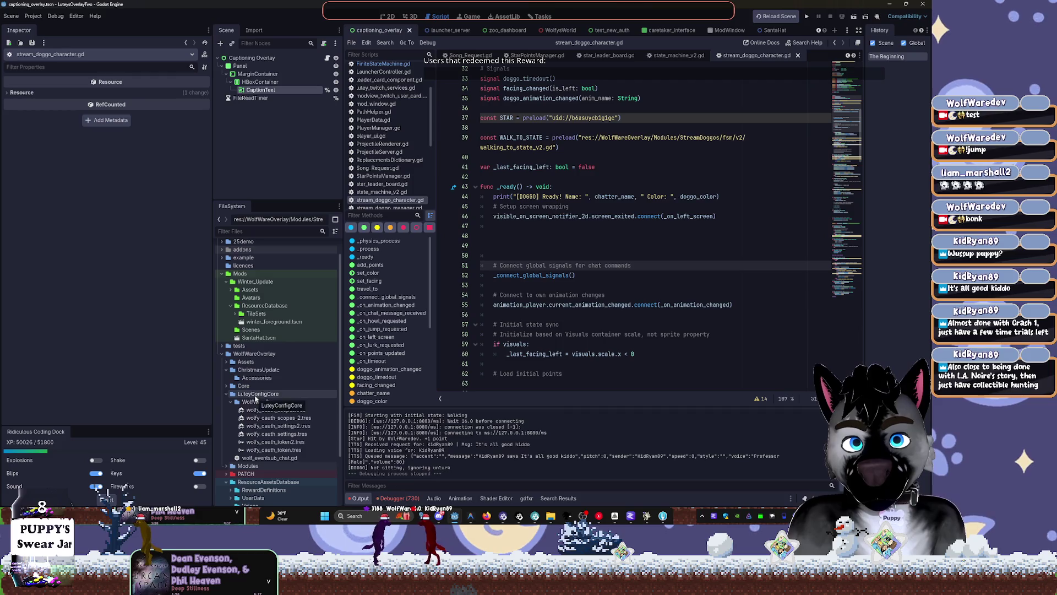
click(256, 394)
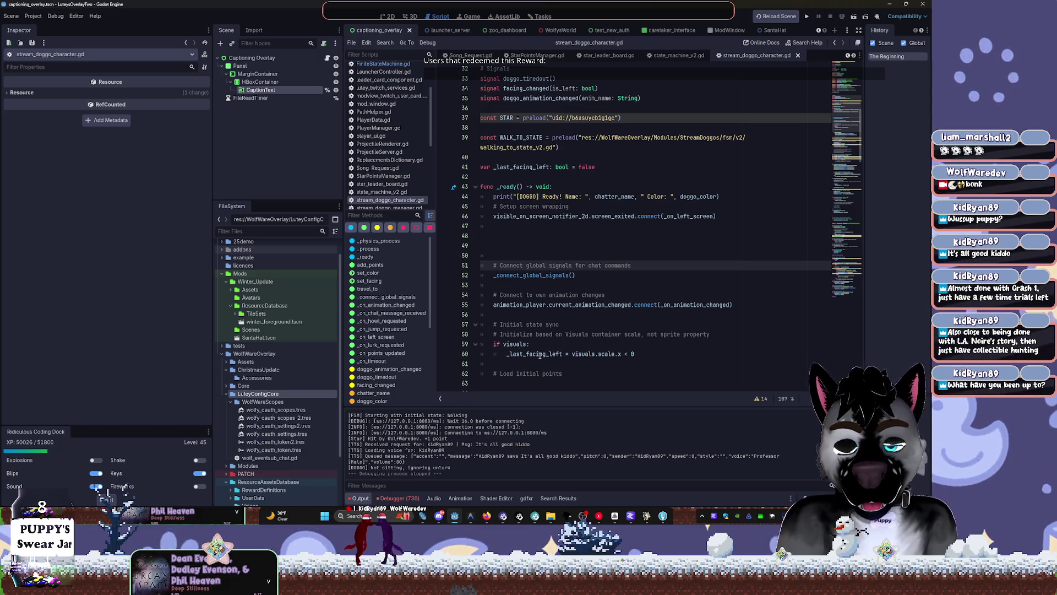
mouse_move(541, 355)
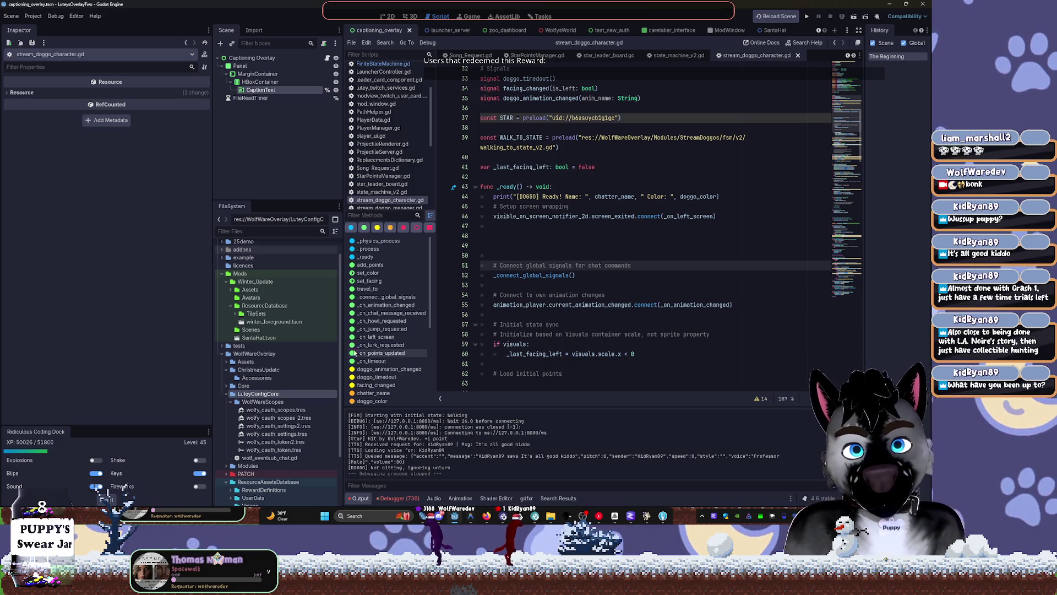
Step: Check in the system file browser that ChristmasUpdate and its Accessories subfolder are empty
click(230, 402)
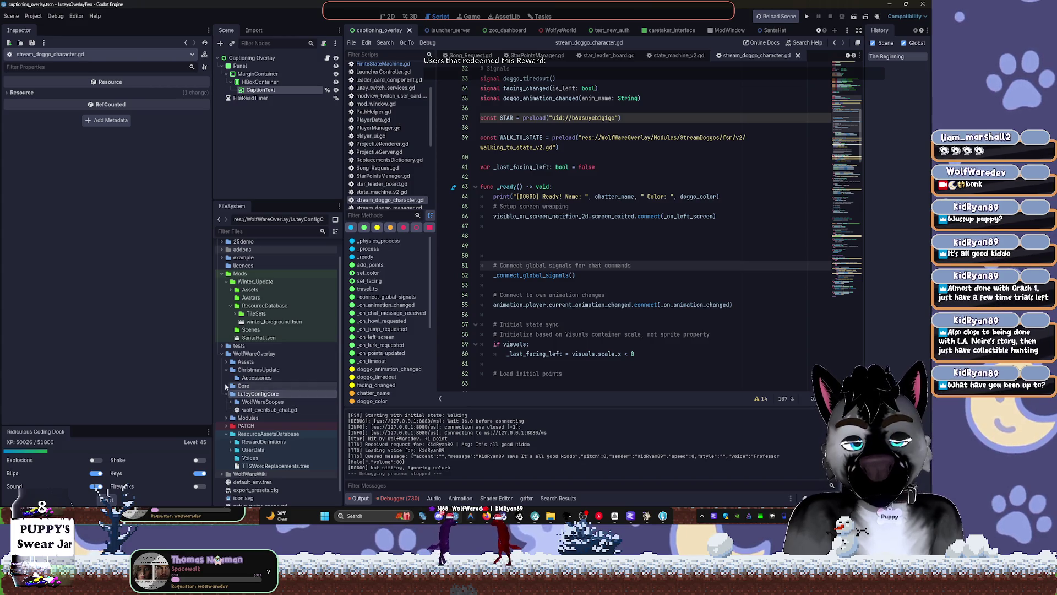
click(233, 371)
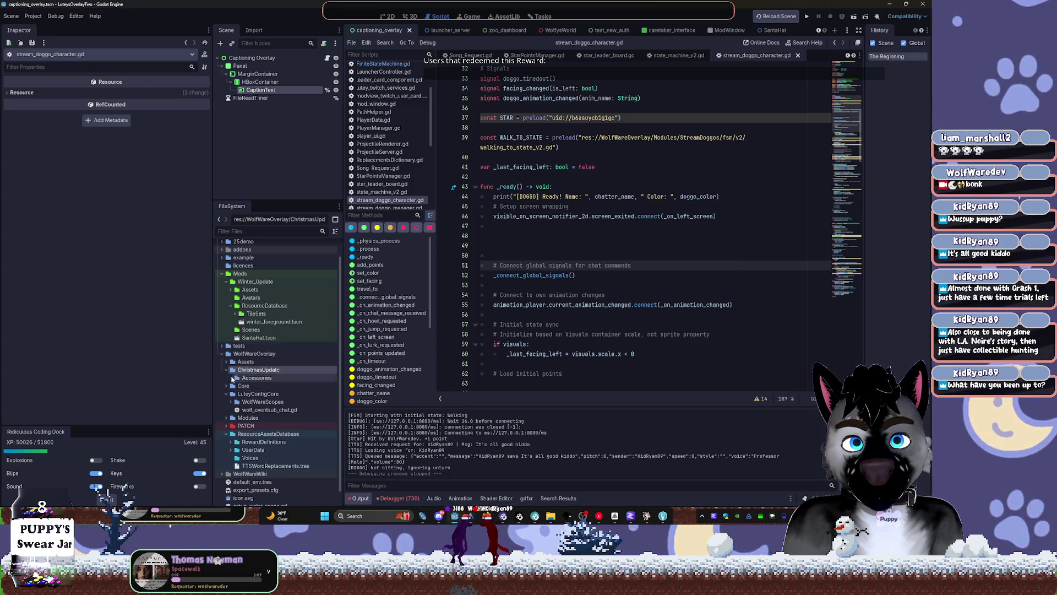
click(233, 378)
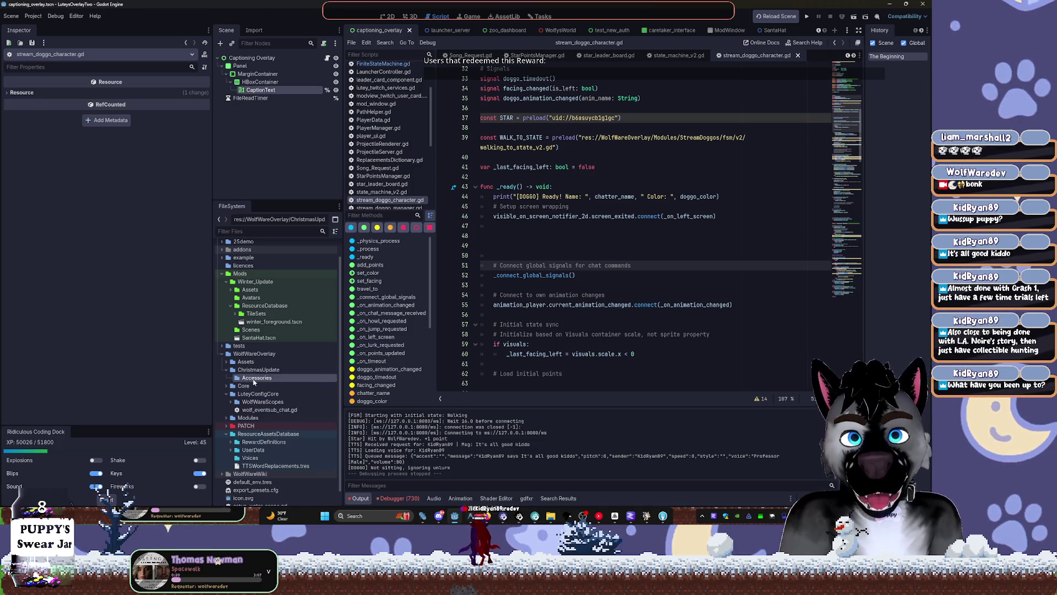
right_click(254, 382)
click(319, 492)
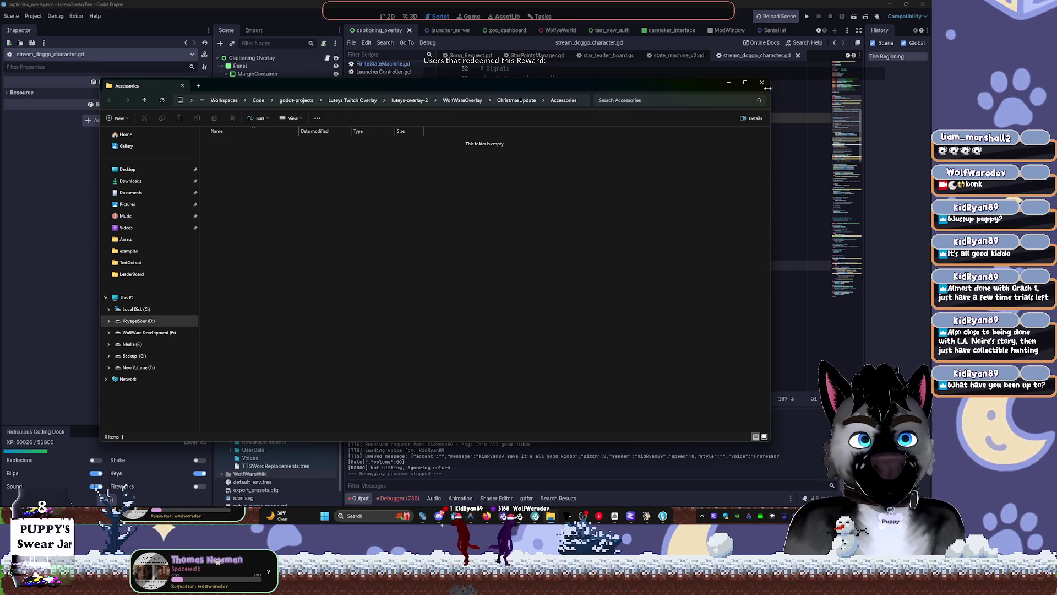
click(762, 83)
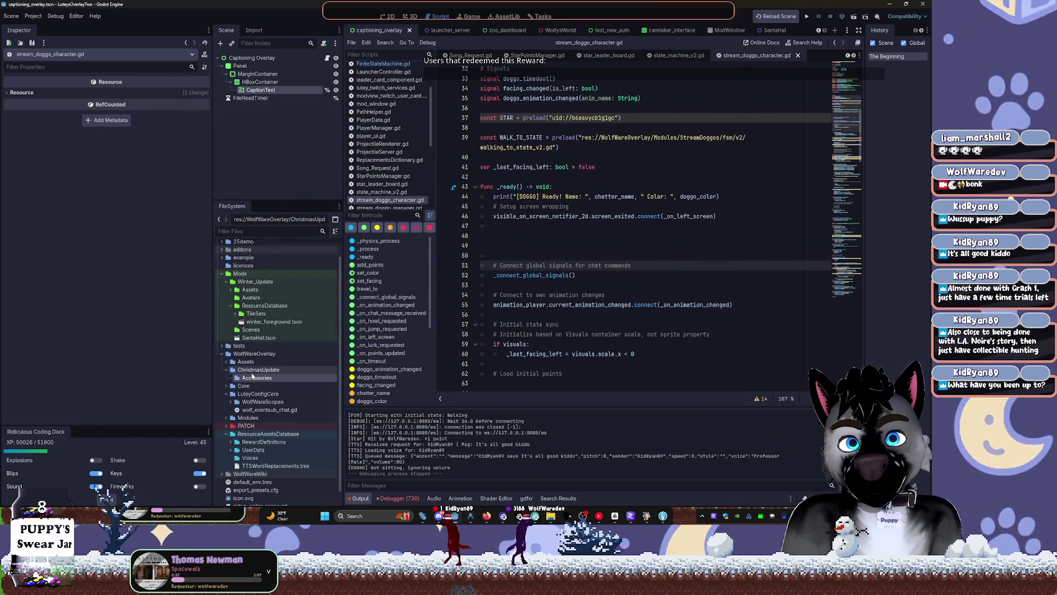
right_click(244, 372)
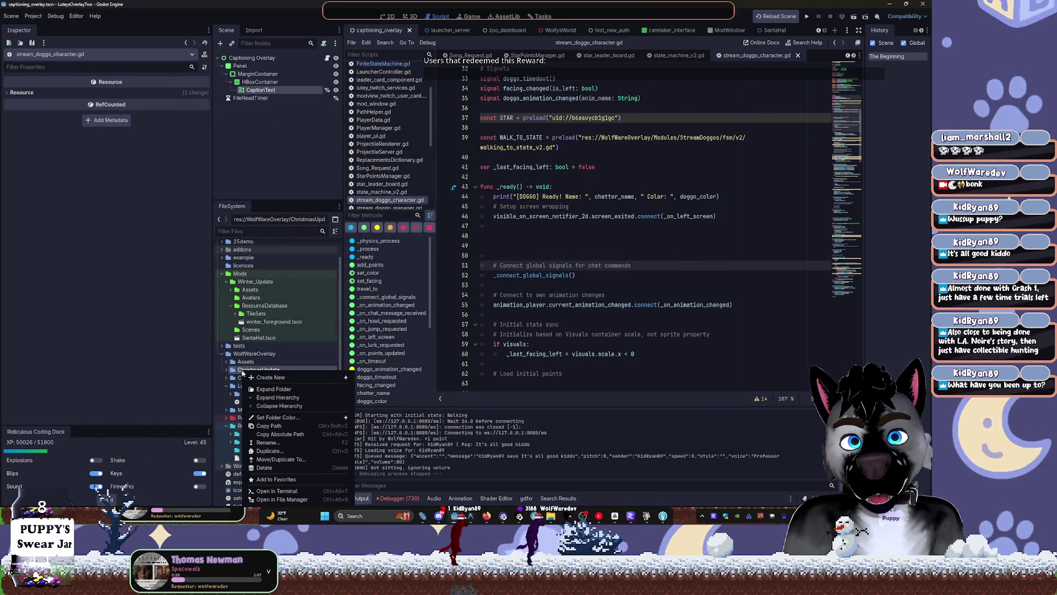
click(272, 500)
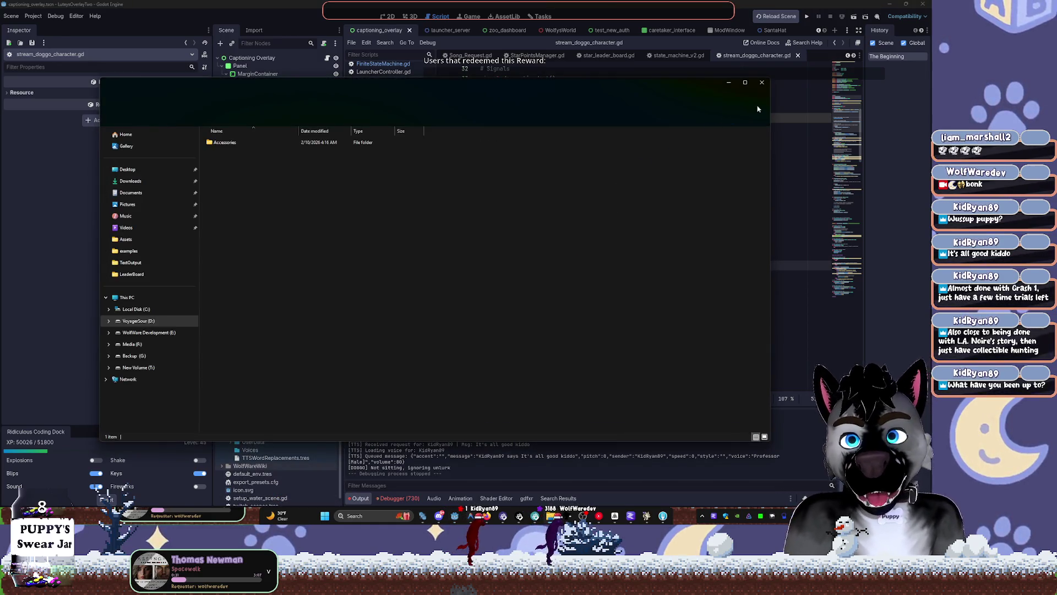
click(745, 82)
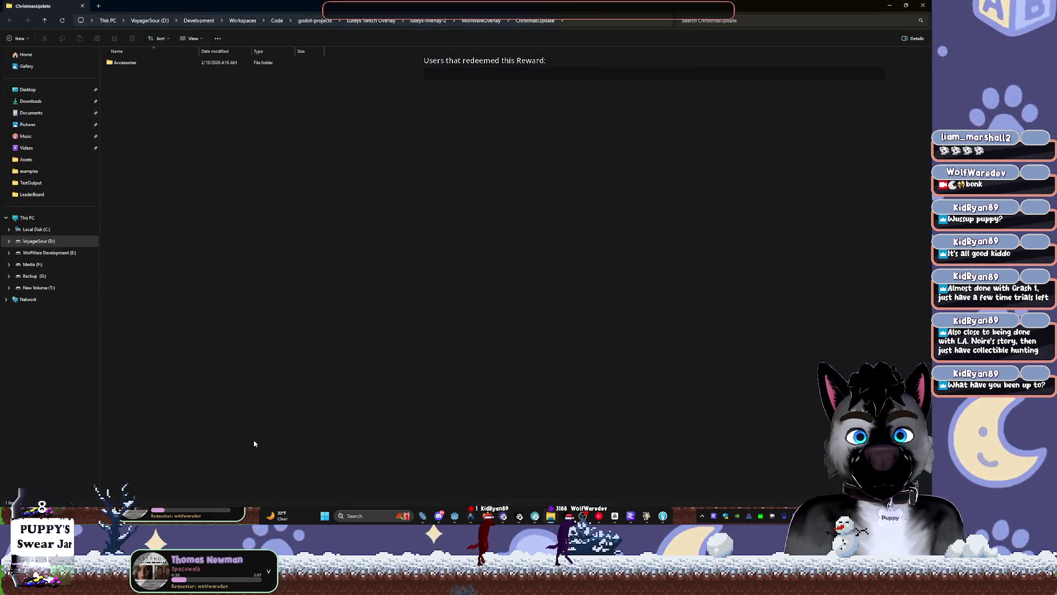
click(930, 5)
Step: Delete the ChristmasUpdate folder from WolfWareOverlay
right_click(243, 370)
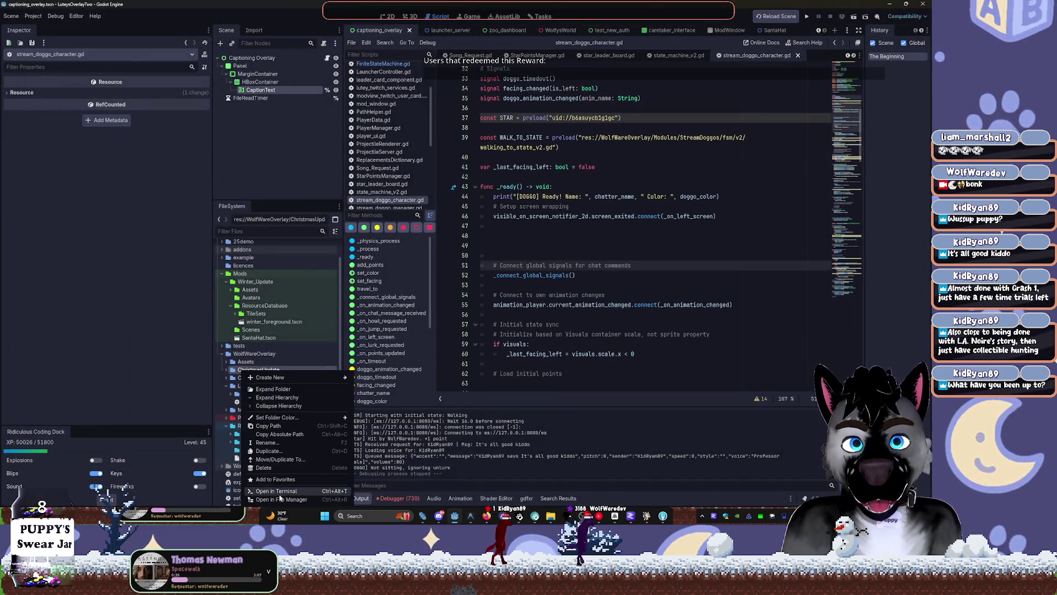
click(263, 468)
click(408, 295)
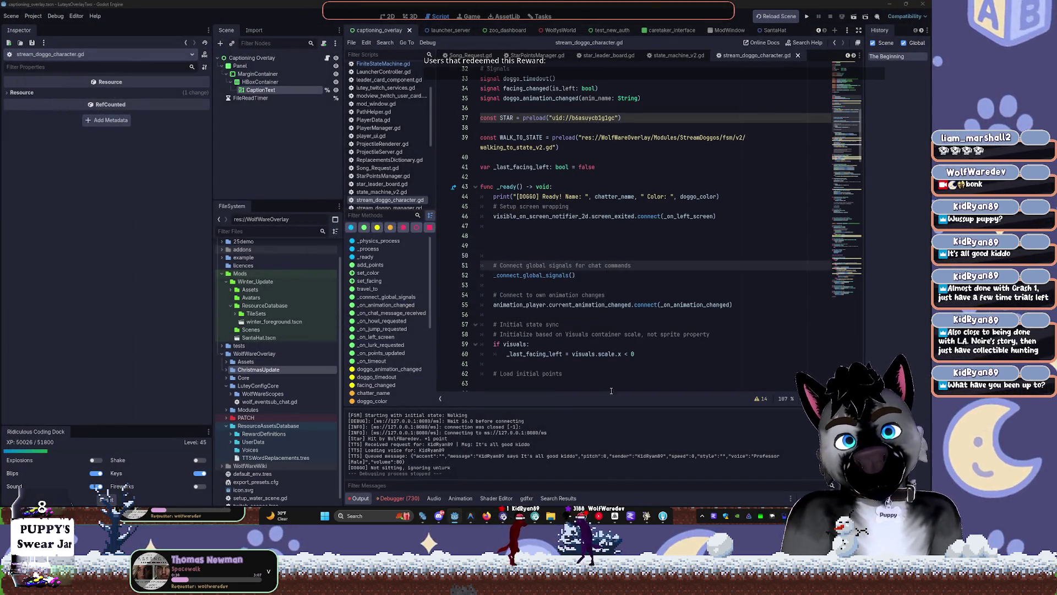
click(226, 362)
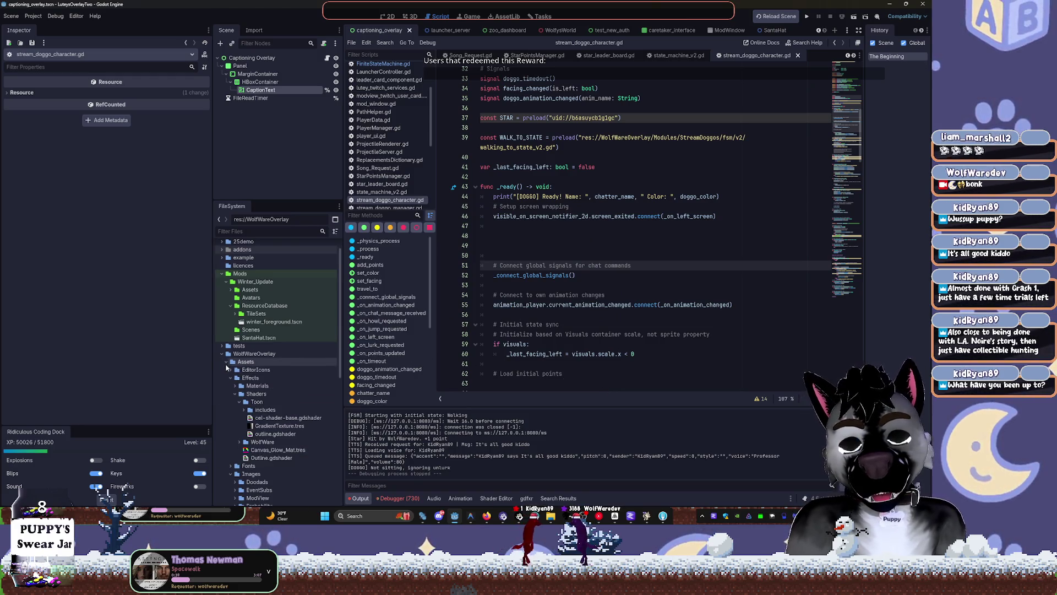
Step: Expand Assets/EditorIcons and Images/UI_Components, folding away the Effects and Shaders folders
click(230, 378)
click(230, 369)
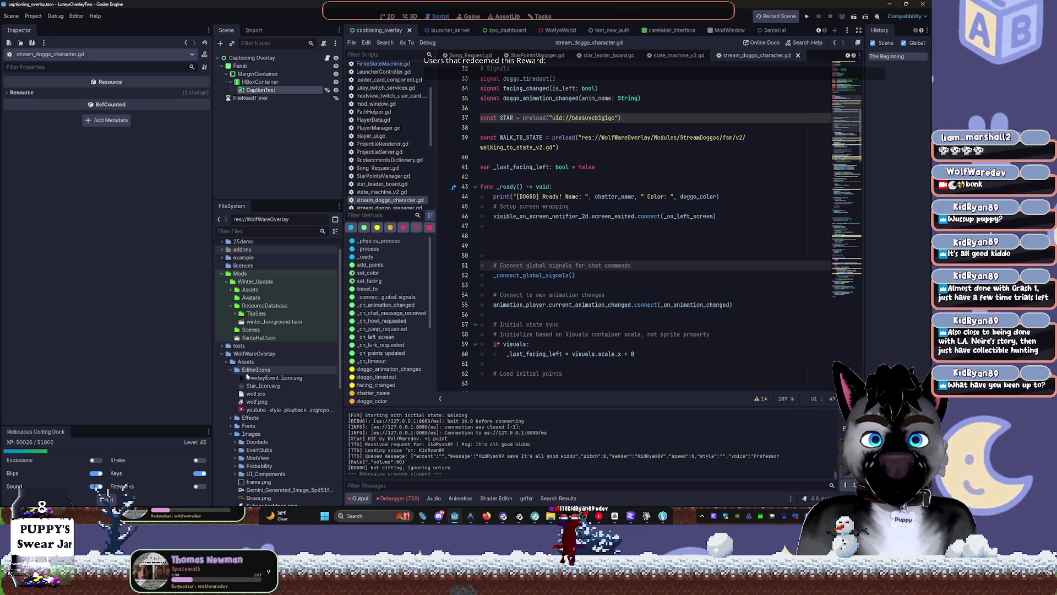
click(231, 418)
scroll(231, 418, down, 3)
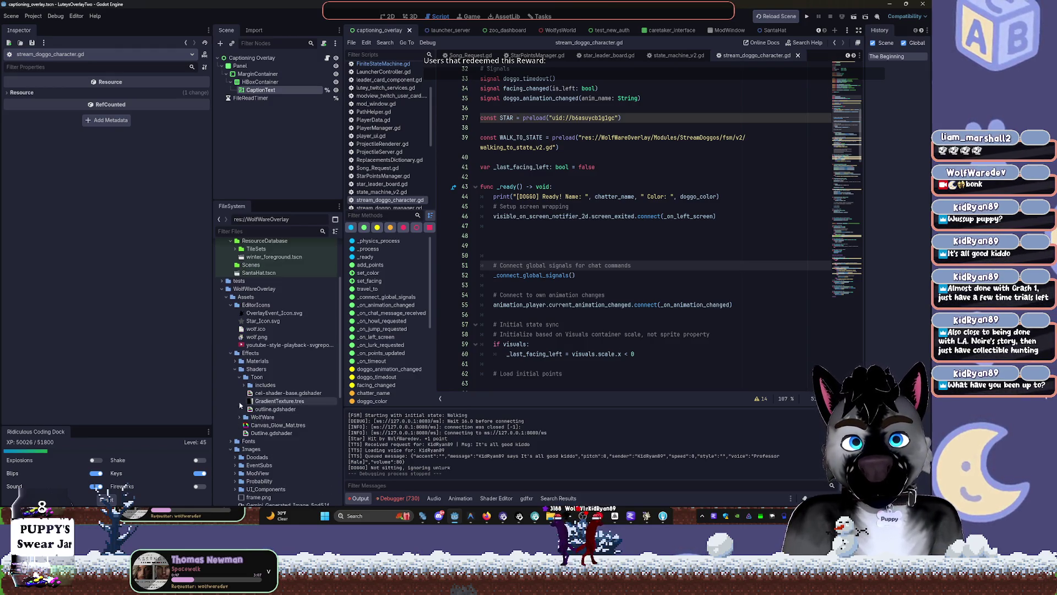
click(236, 369)
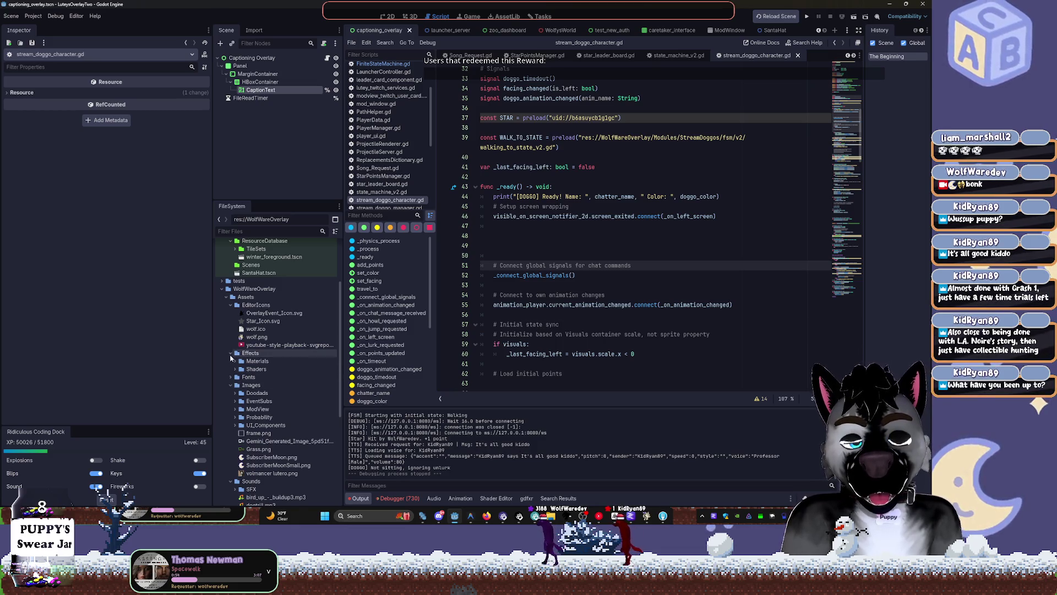
click(230, 353)
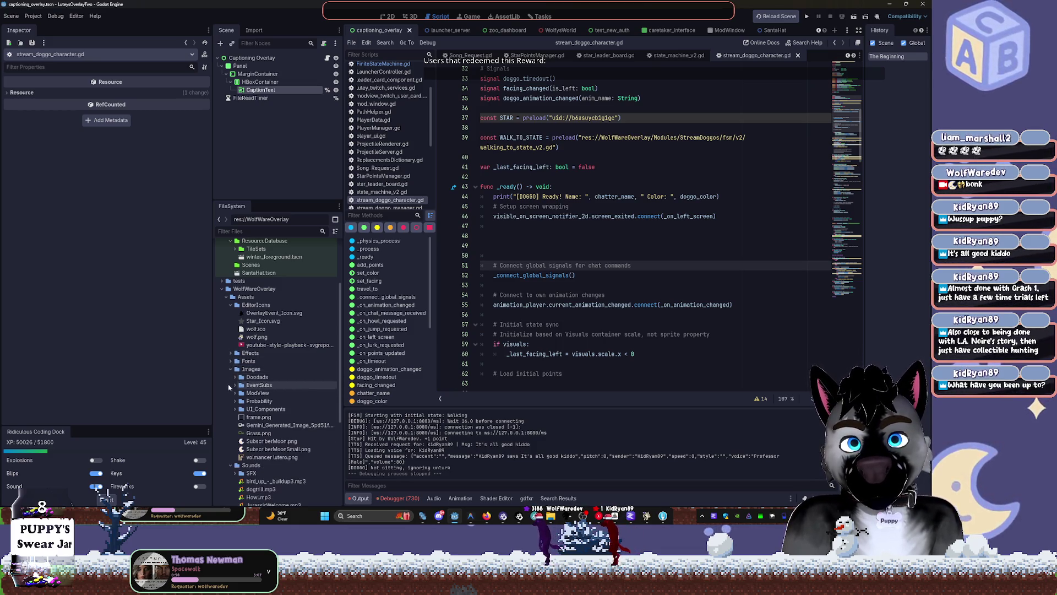
scroll(234, 407, down, 3)
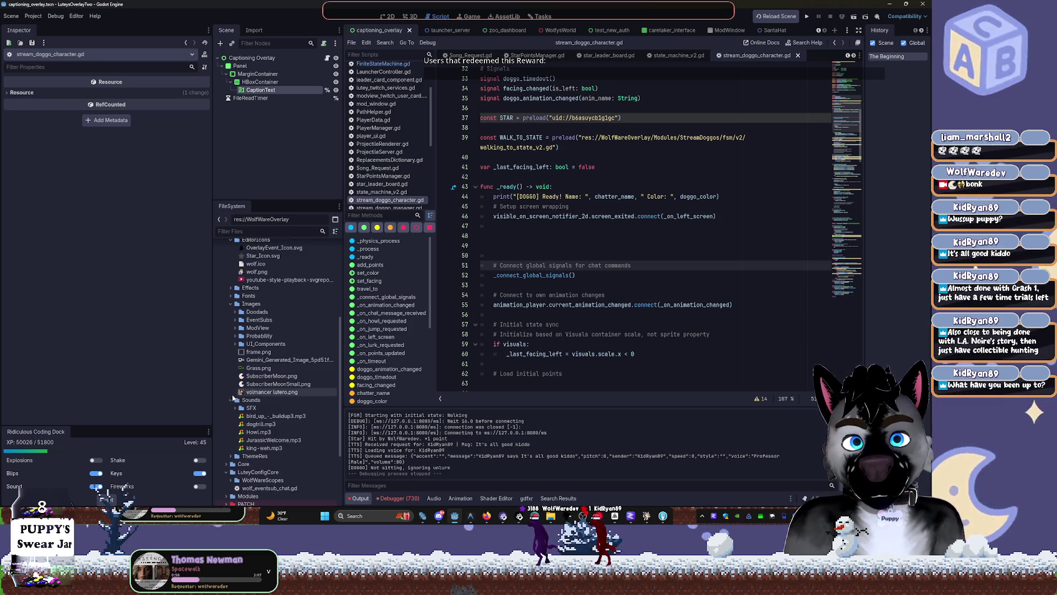
click(235, 344)
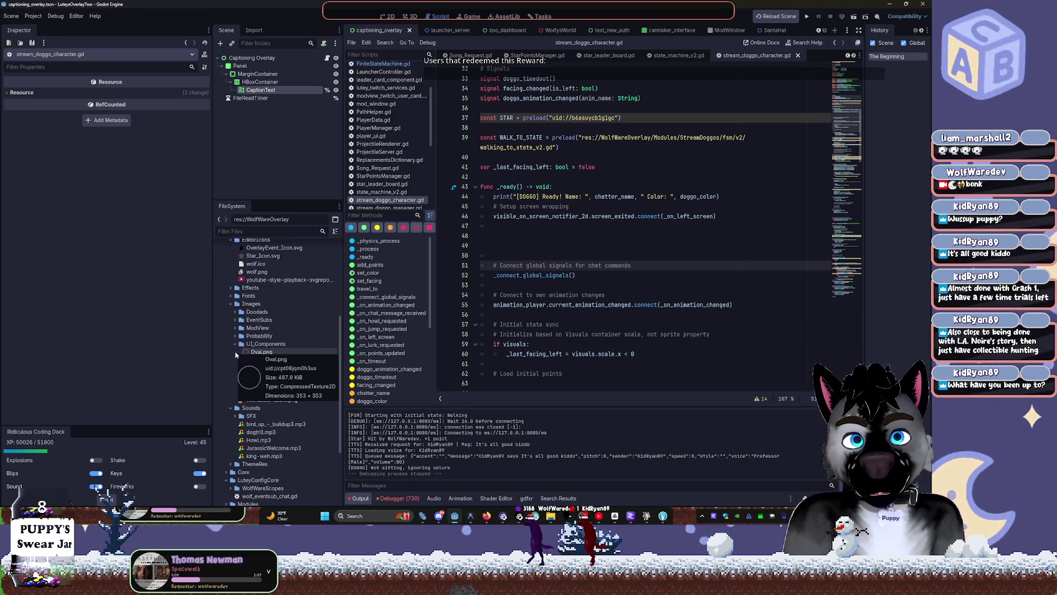
click(259, 361)
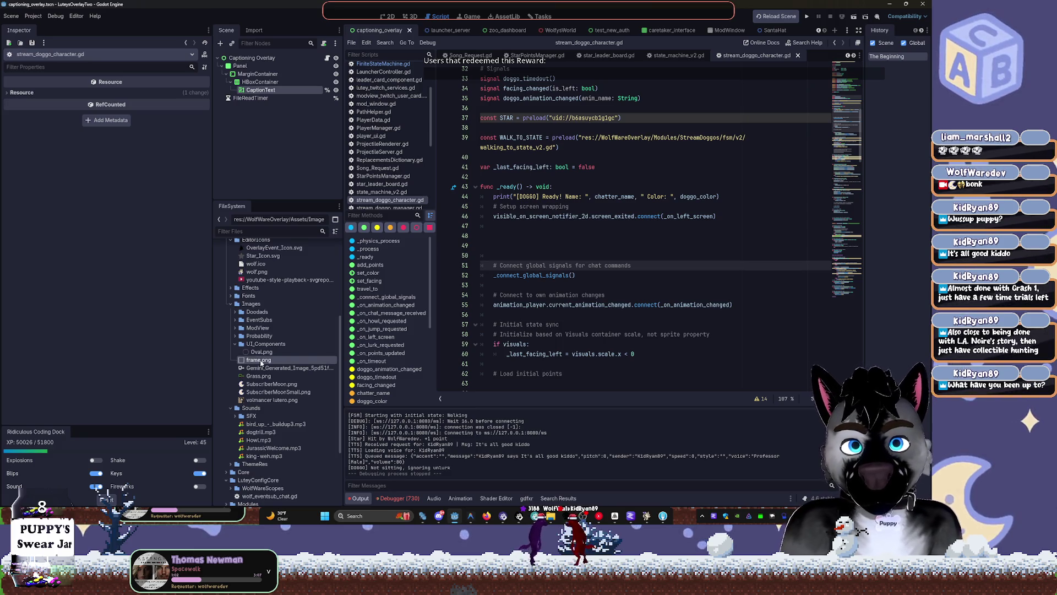
Step: Move frame.png into UI_Components and expand the Doodads and EventSubs image folders
drag(262, 363, 267, 345)
click(419, 275)
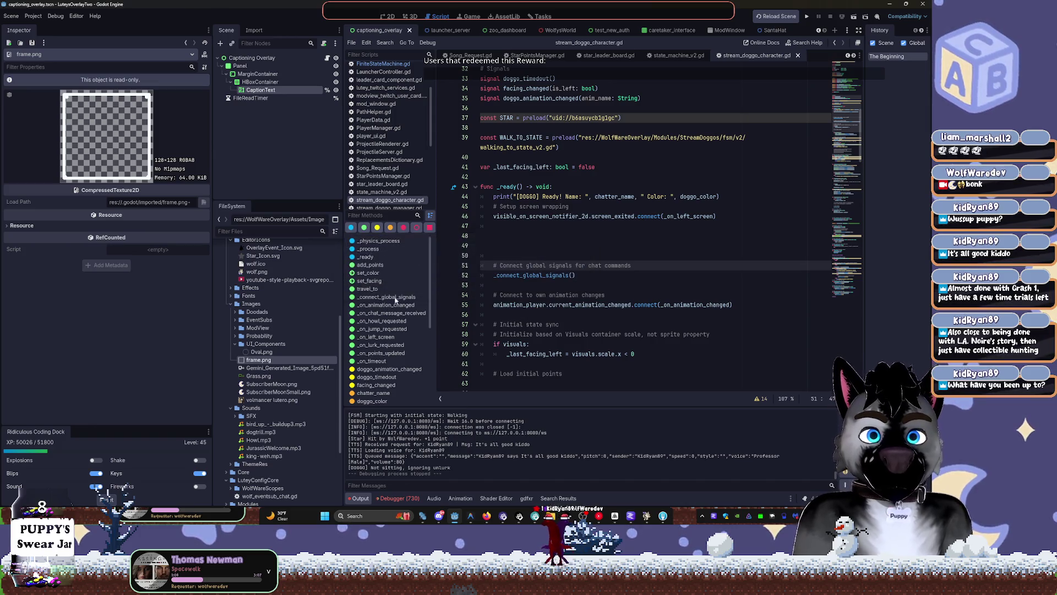
click(235, 312)
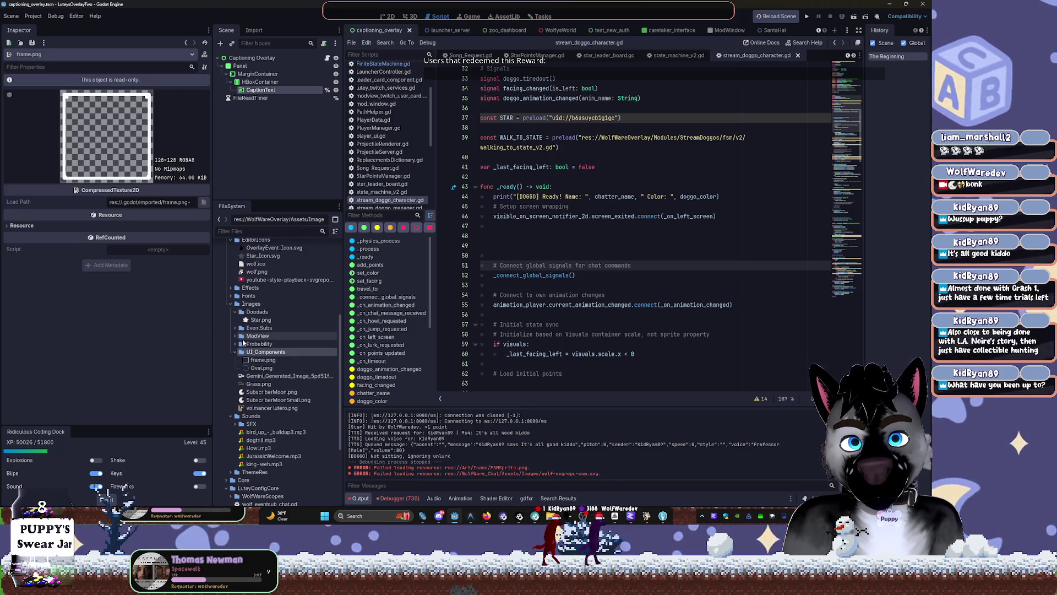
click(235, 328)
mouse_move(261, 337)
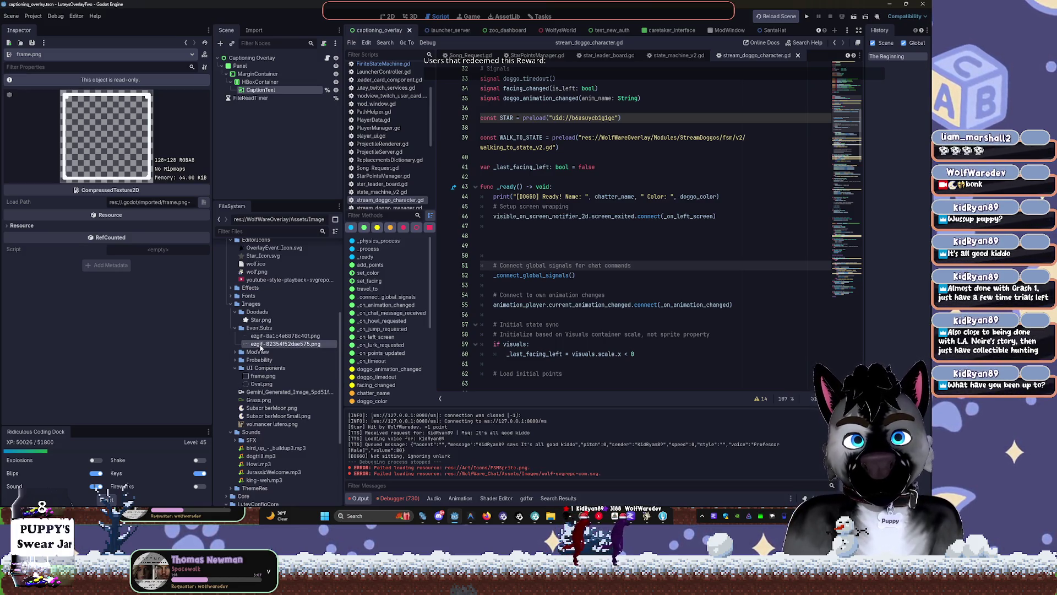
Step: Preview OverlayEvent_Icon.svg, Star_Icon.svg, wolf.ico, wolf.png and the youtube icon in the Inspector
scroll(242, 311, up, 3)
click(259, 313)
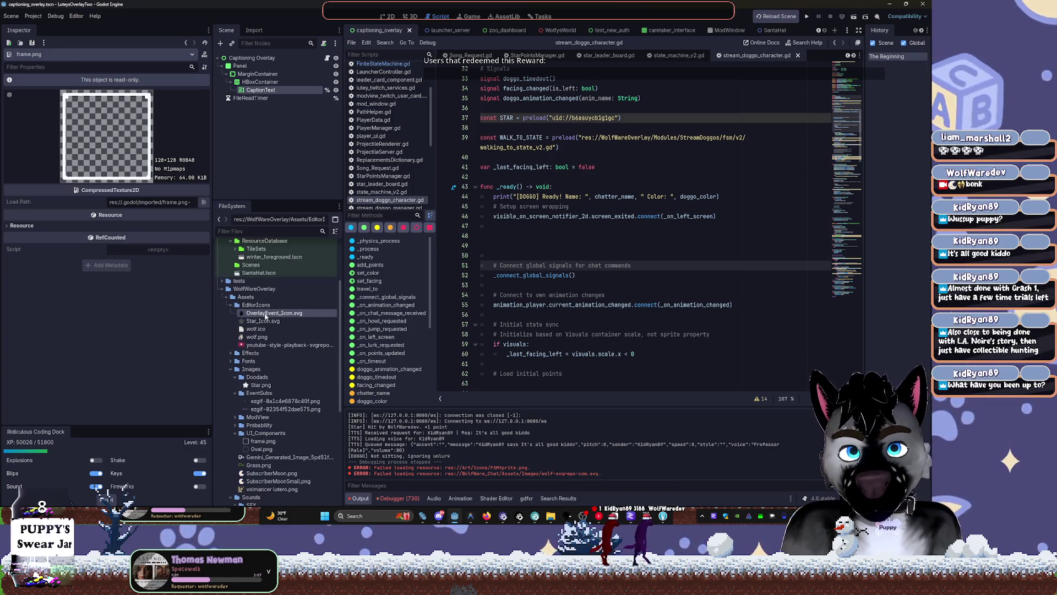
click(260, 322)
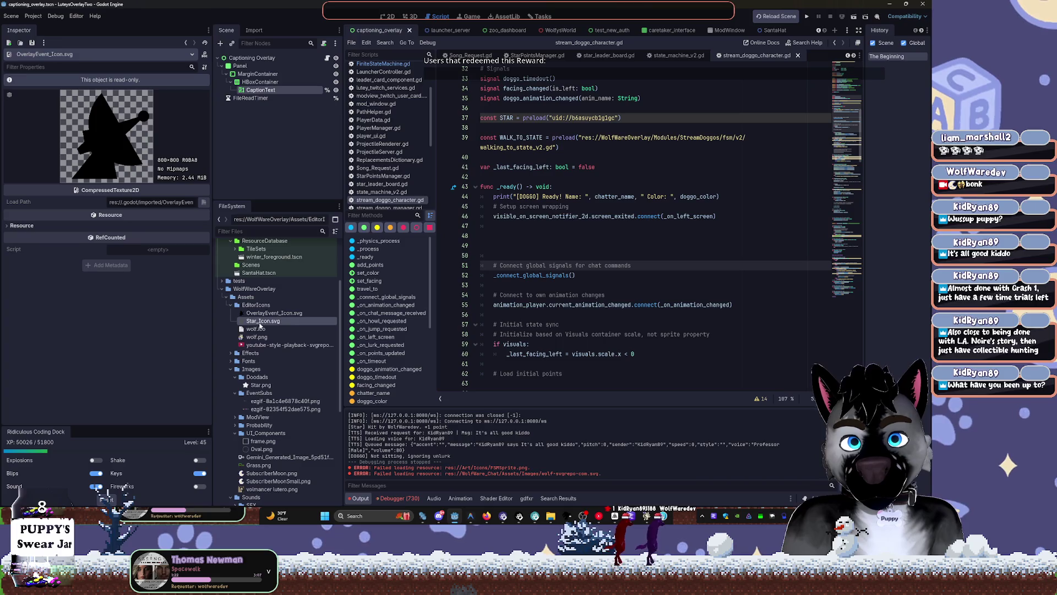
click(259, 328)
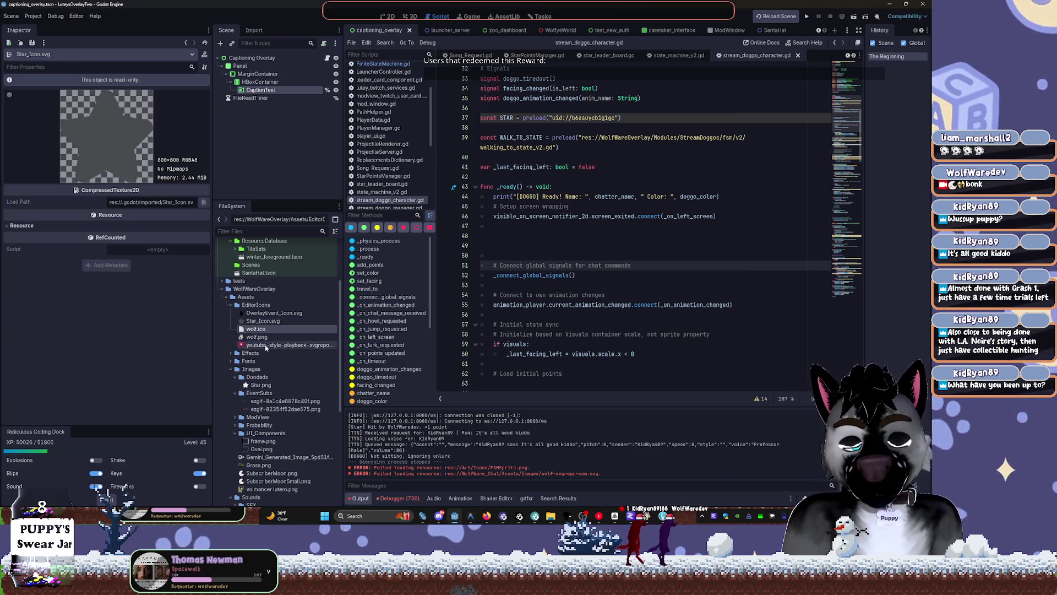
click(265, 337)
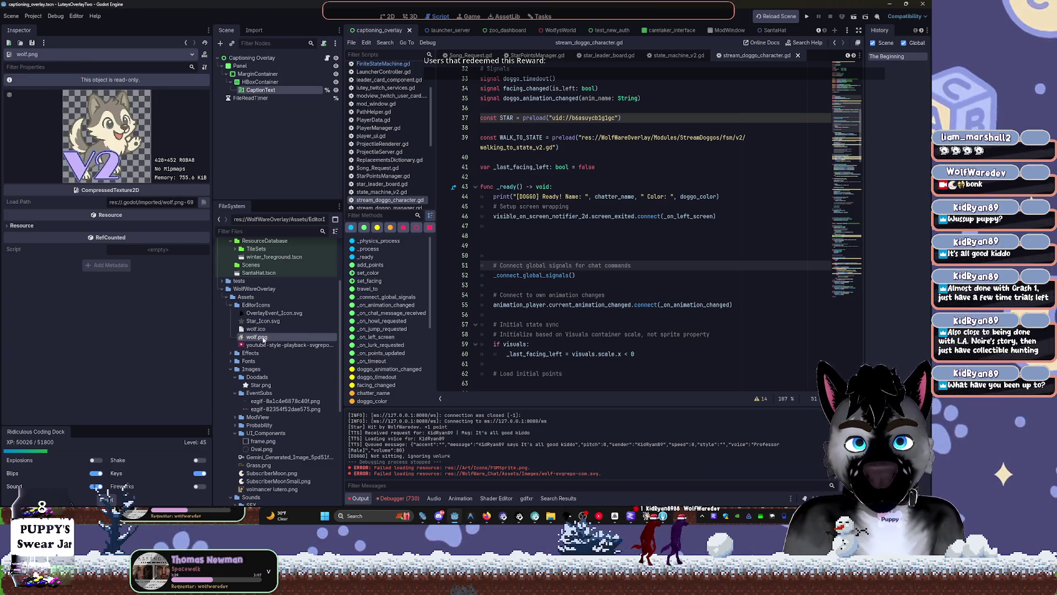
click(269, 347)
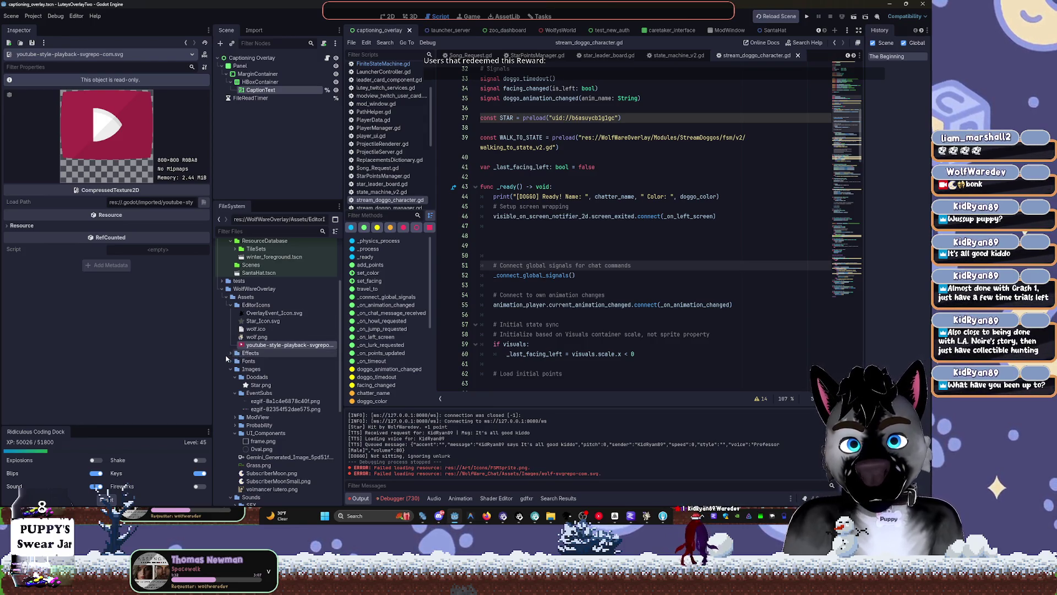
Step: Collapse EditorIcons and select Canvas_RoundedIcon.tres inside Effects/Materials
click(230, 305)
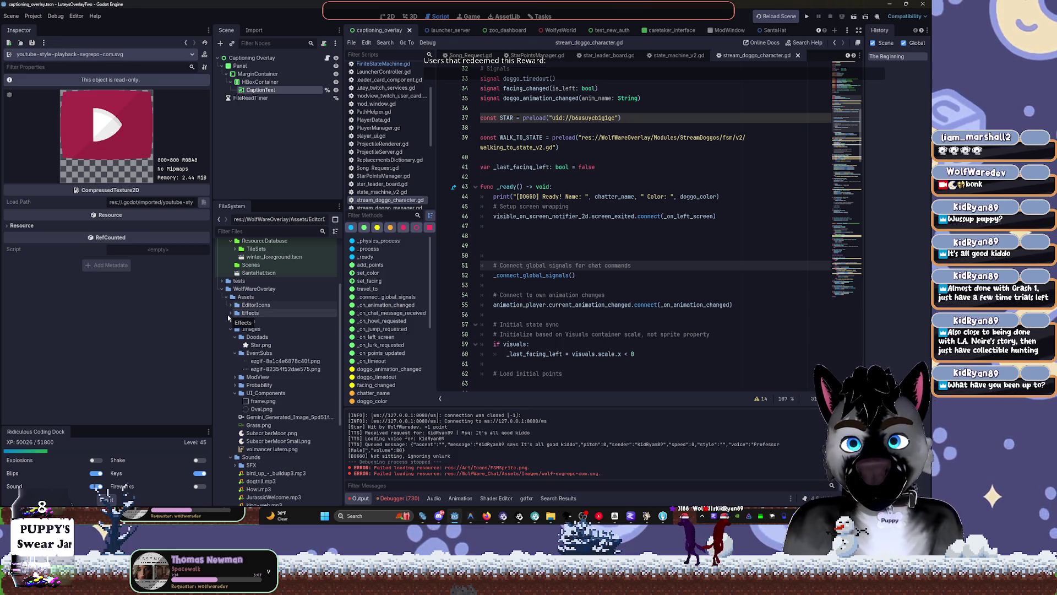
click(230, 314)
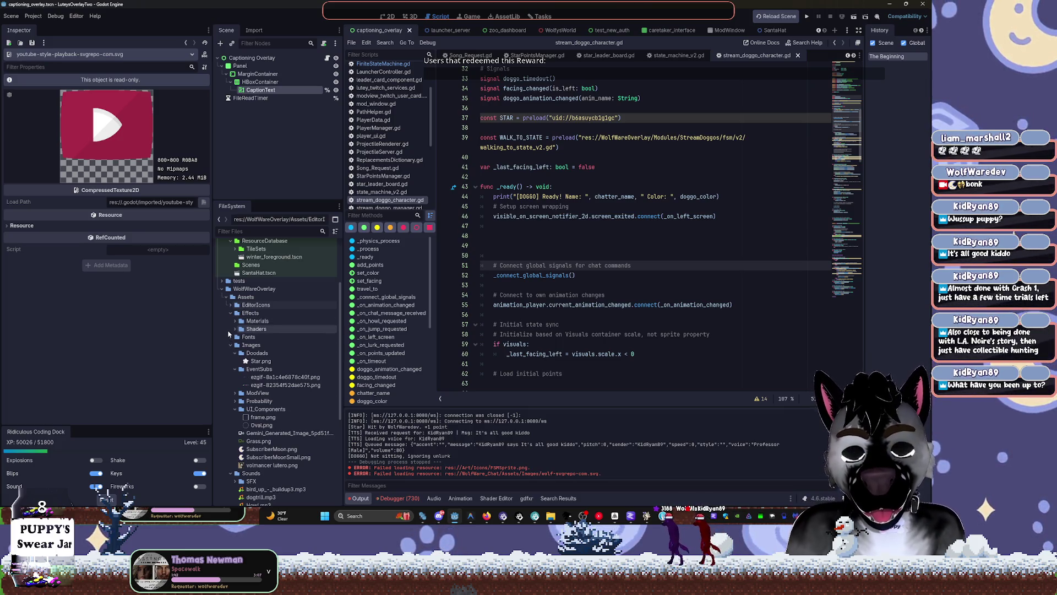
click(235, 321)
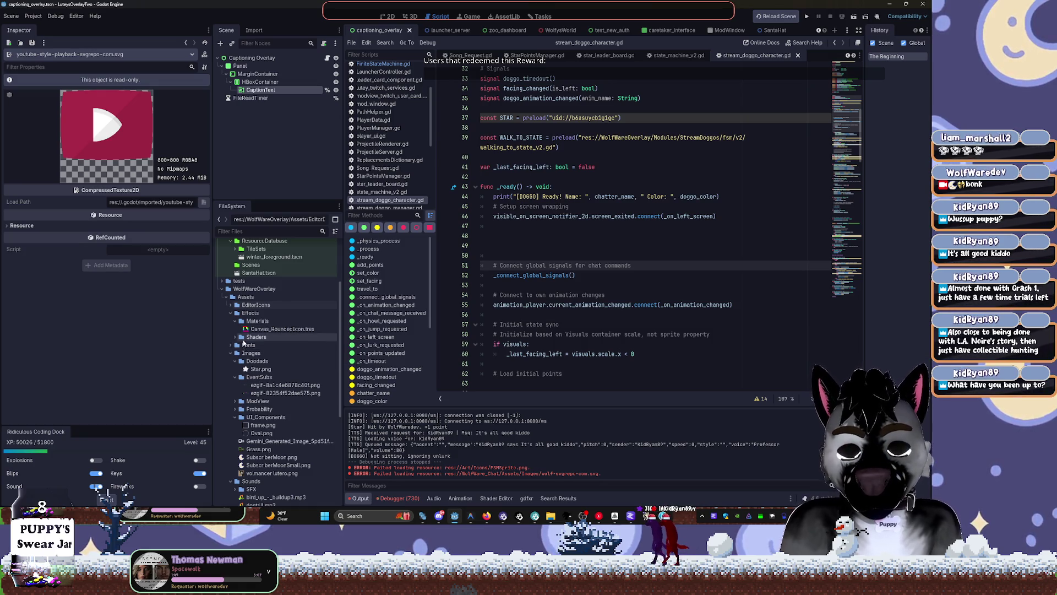
click(256, 329)
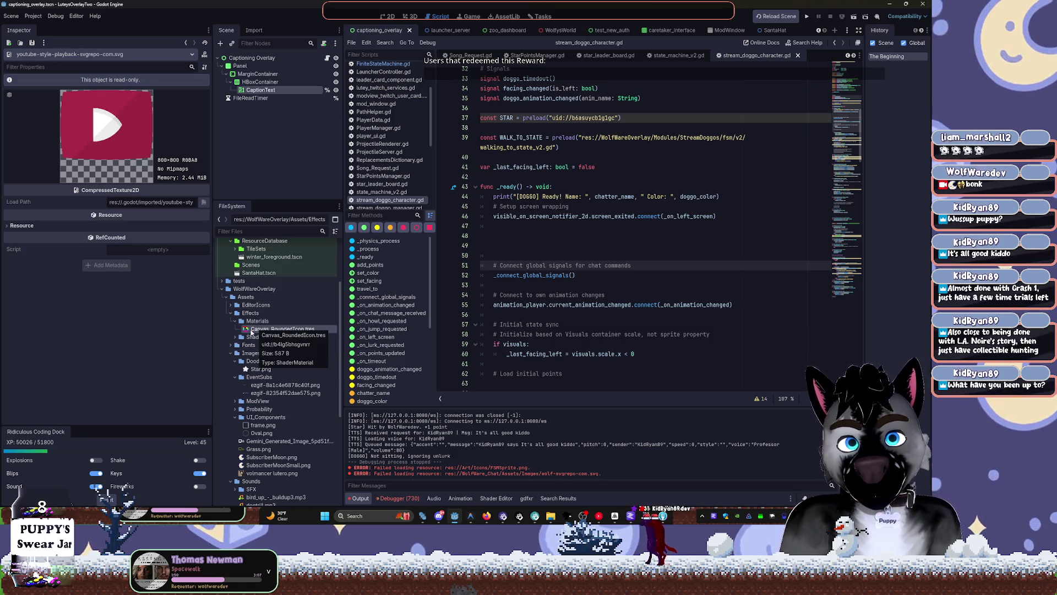
Step: Open Canvas_RoundedIcon.tres and view its owners, user_raided_scene.tscn and user_shoutout.tscn
double_click(249, 329)
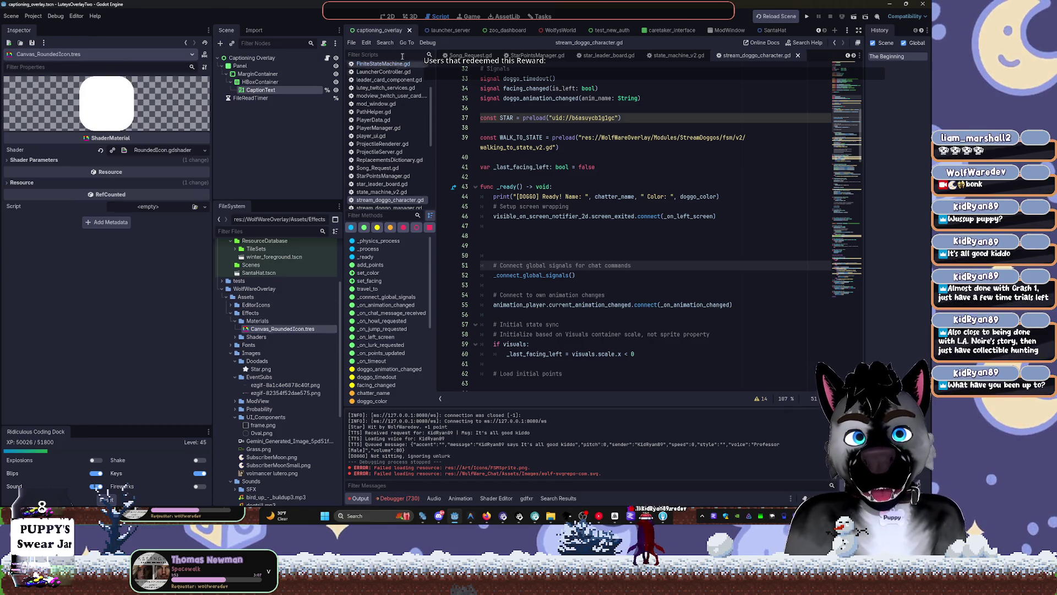
click(391, 17)
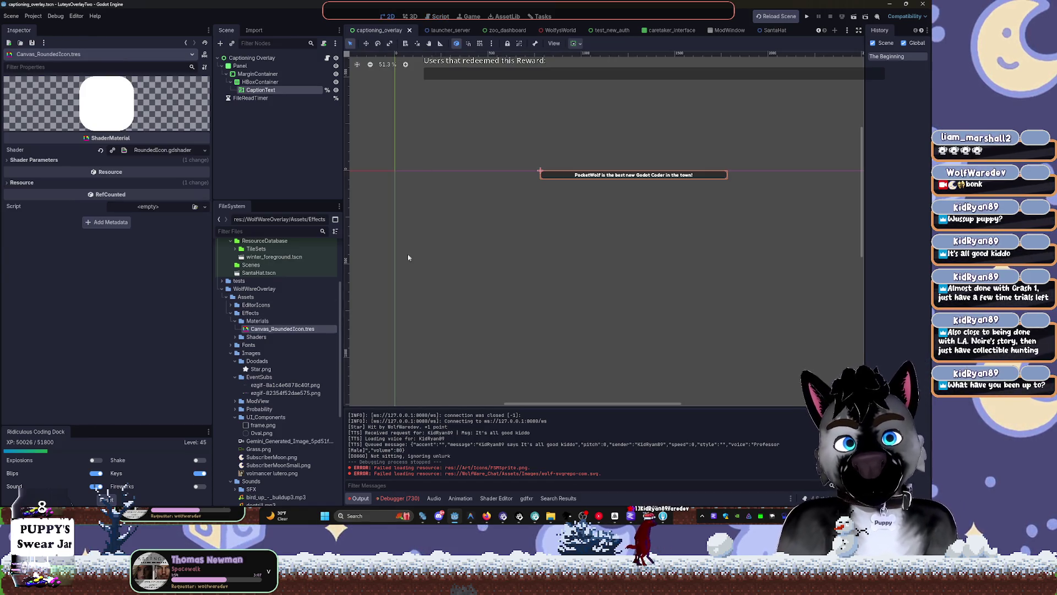
right_click(299, 331)
click(326, 360)
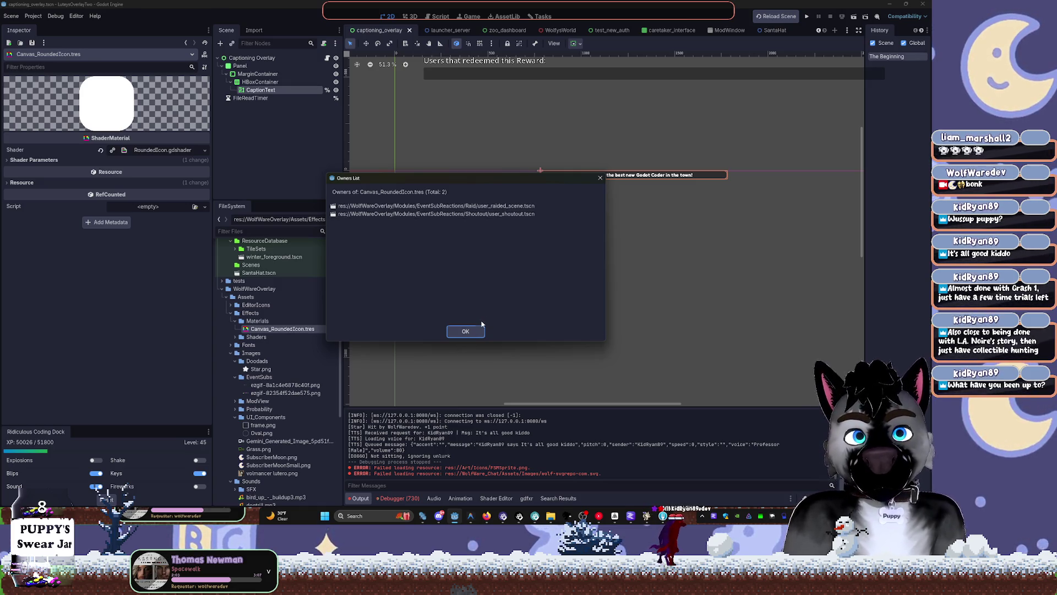
click(466, 332)
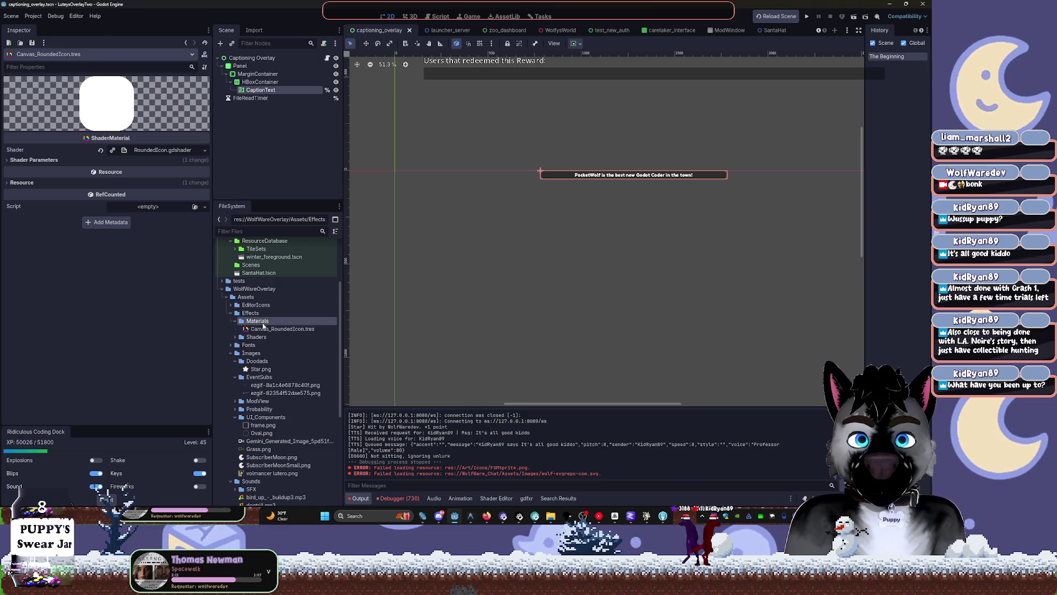
Step: Rename Effects/Materials to CanvasShaderMaterial and expand it to show Canvas_RoundedIcon.tres
right_click(266, 323)
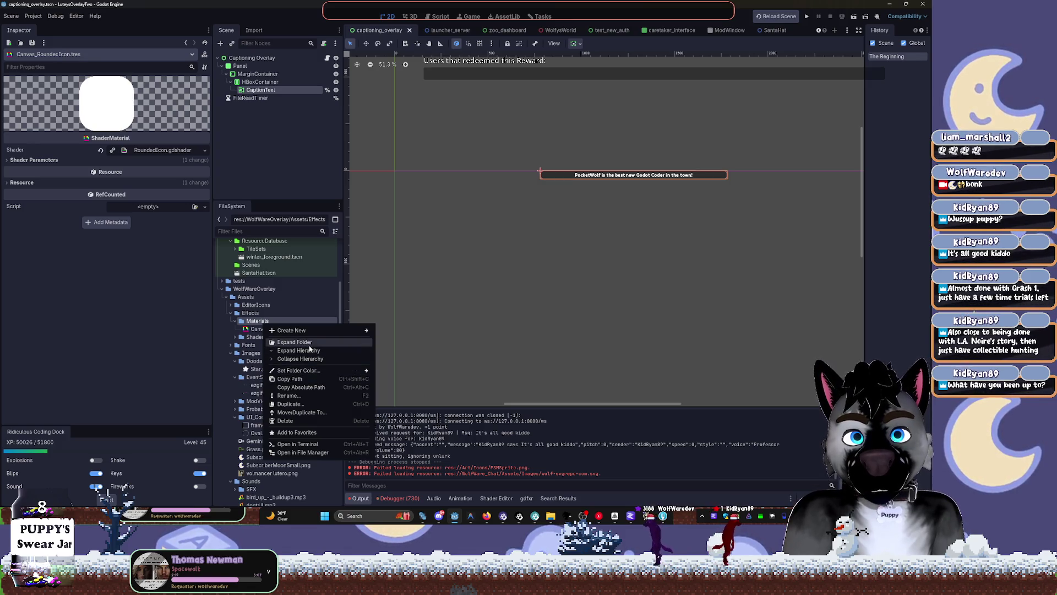
click(300, 395)
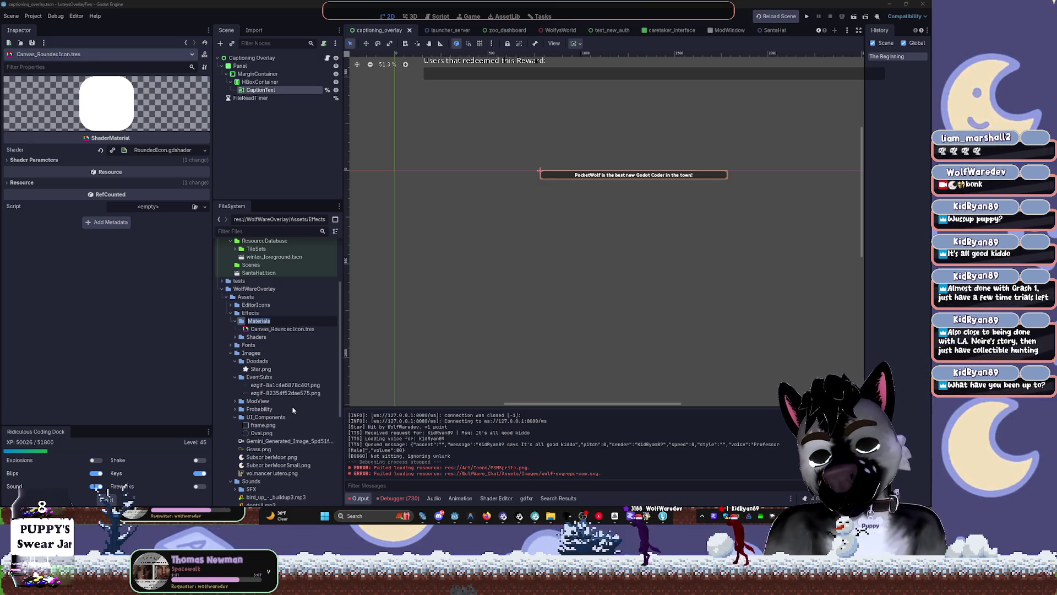
text(CanvasShade)
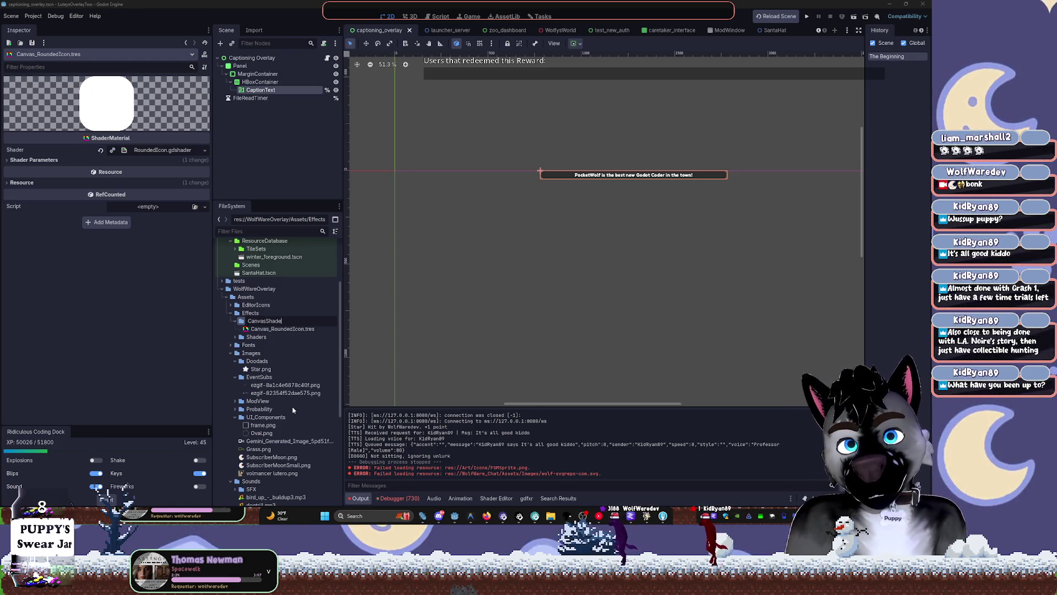
text(rMaterial)
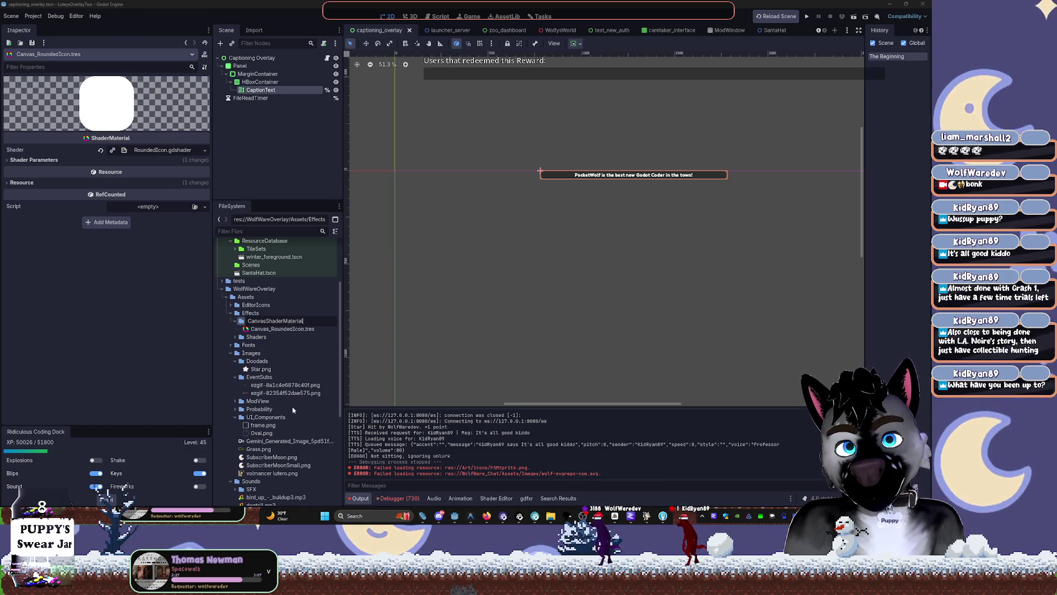
key(Return)
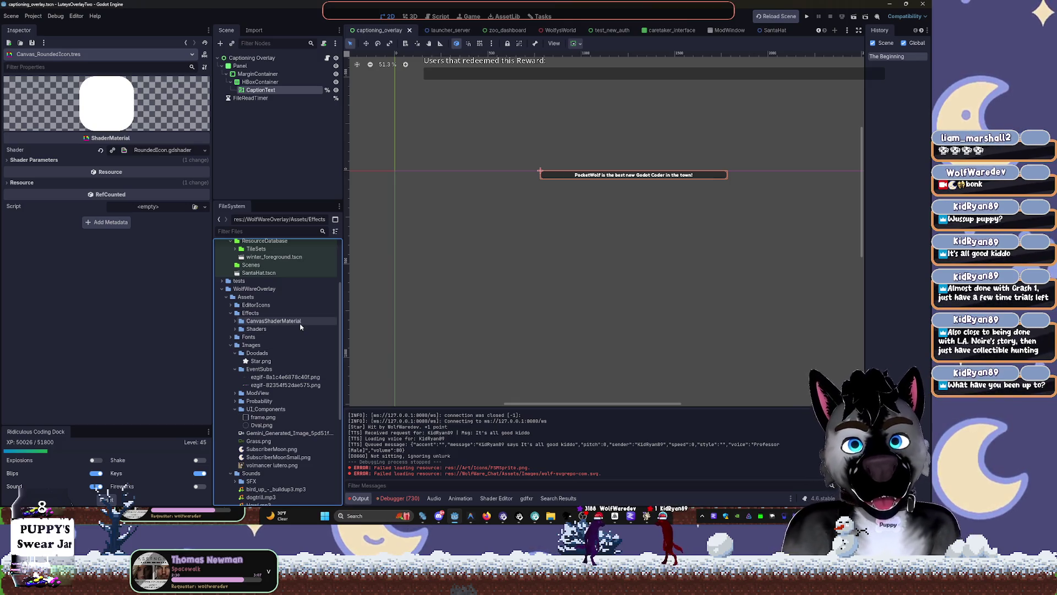
click(235, 322)
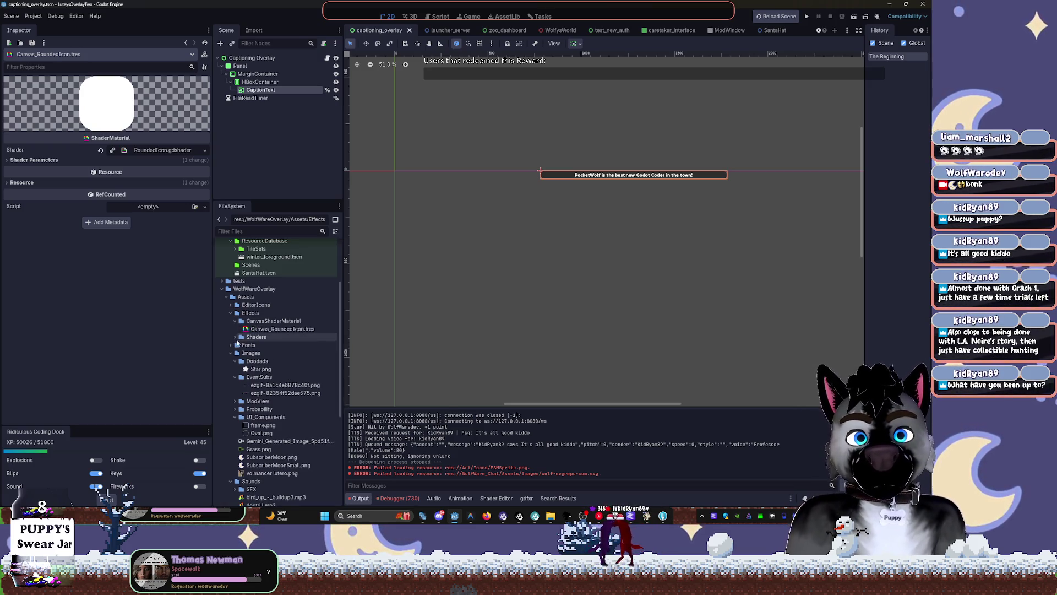
Step: Expand Shaders, fold Toon and its includes, and open WolfWare to show RoundedIcon.gdshader
click(236, 338)
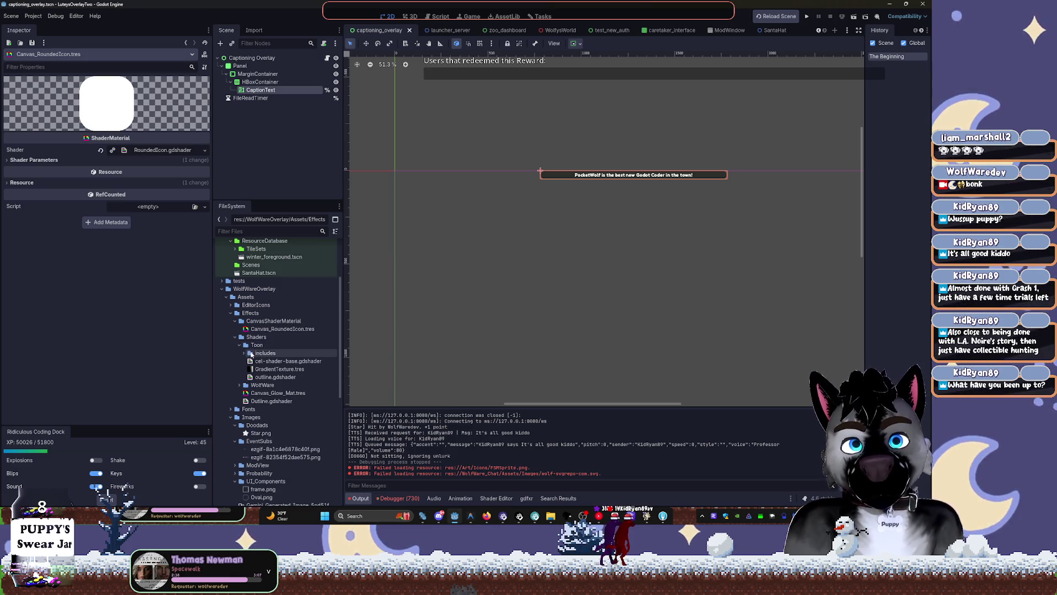
click(244, 354)
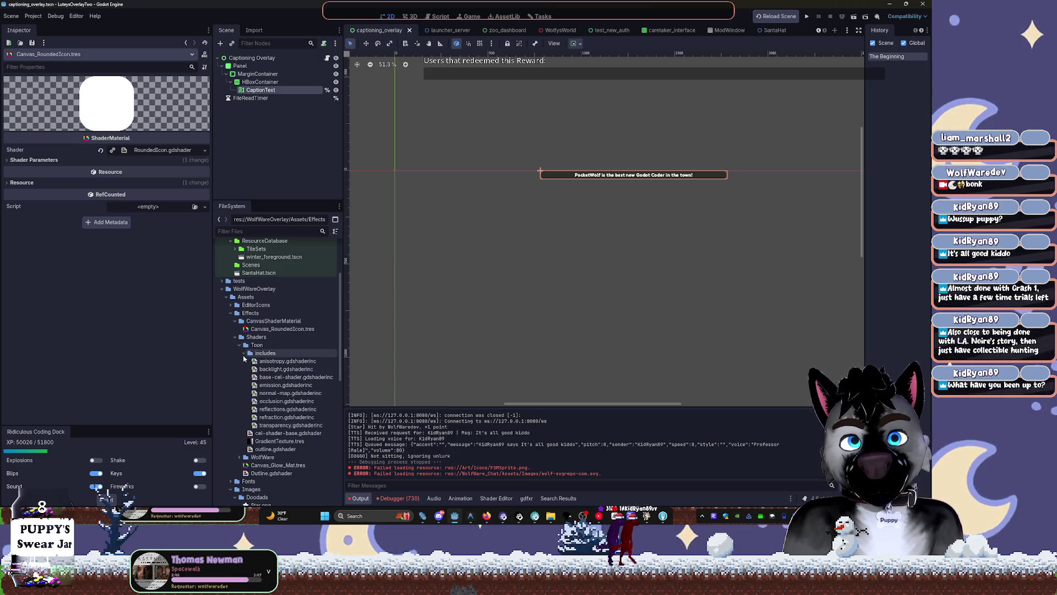
click(243, 354)
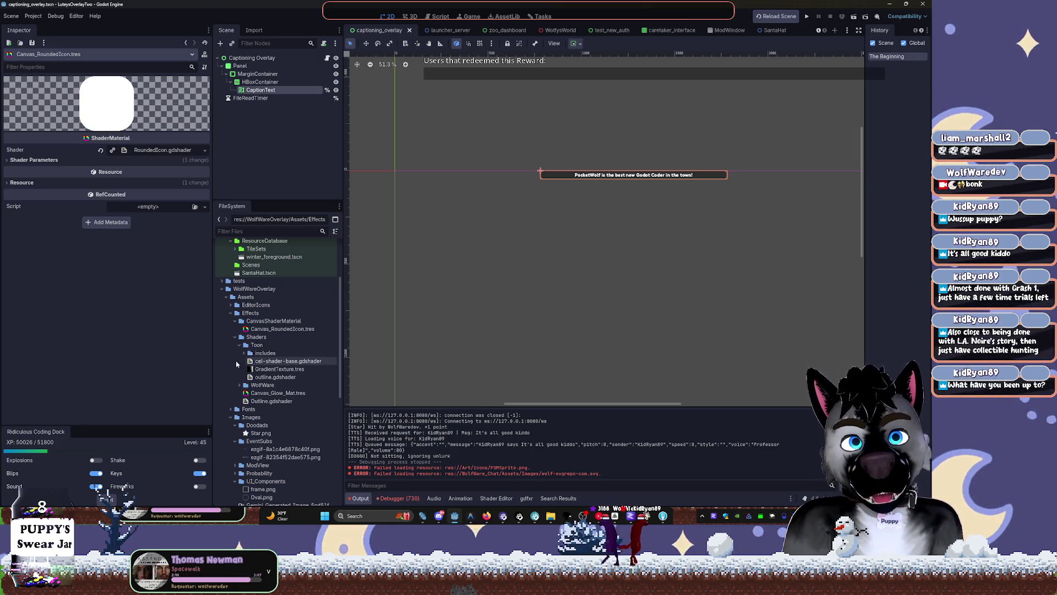
click(240, 345)
click(239, 354)
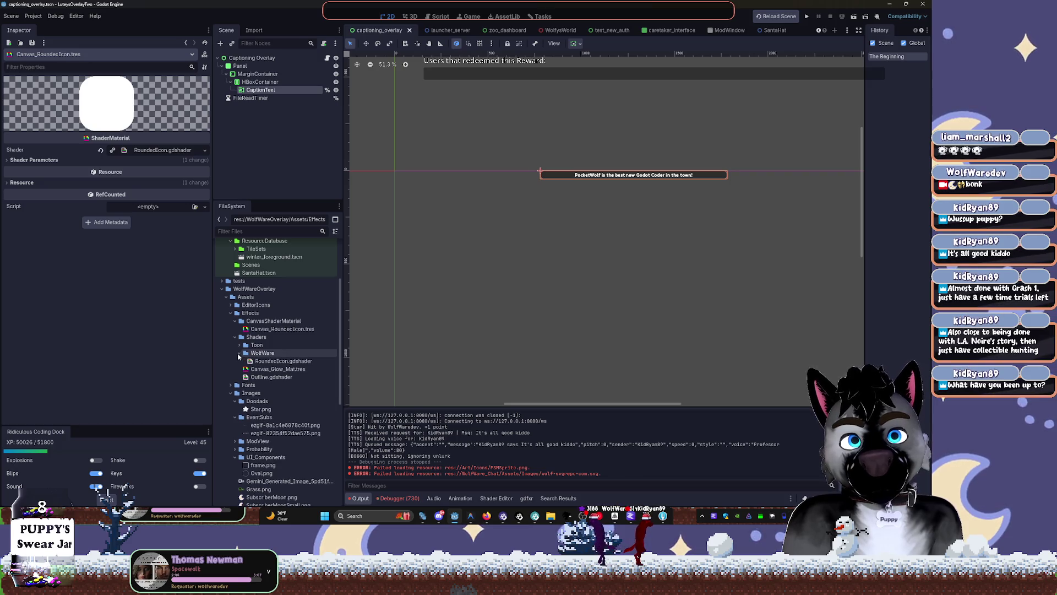